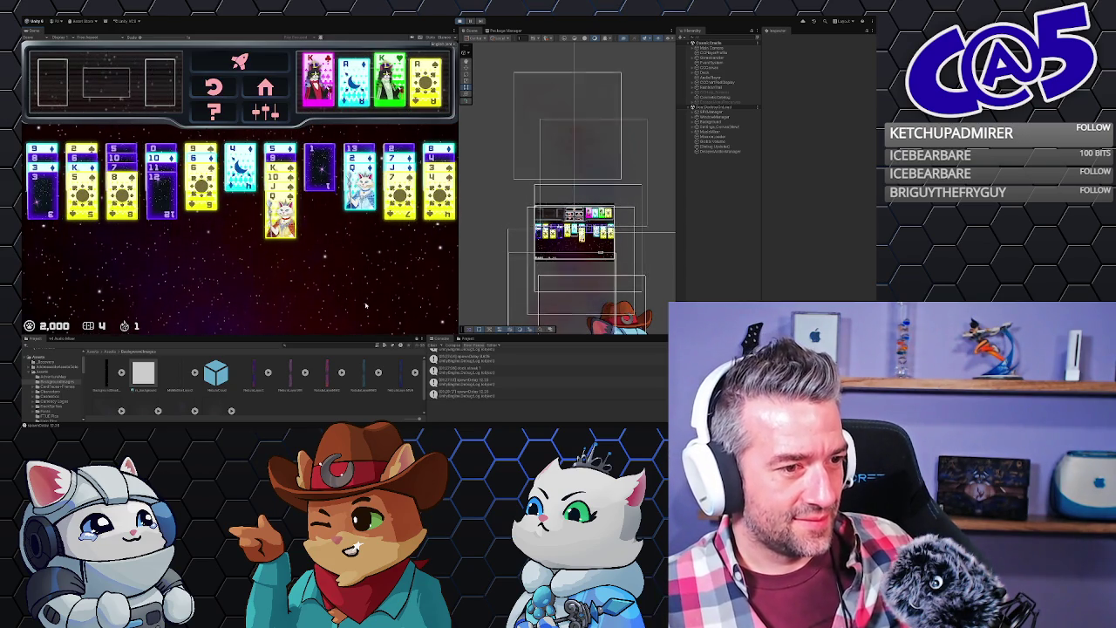
# Read a Console log entry's details, then stop the running game once the win stats appear.
pyautogui.click(491, 383)
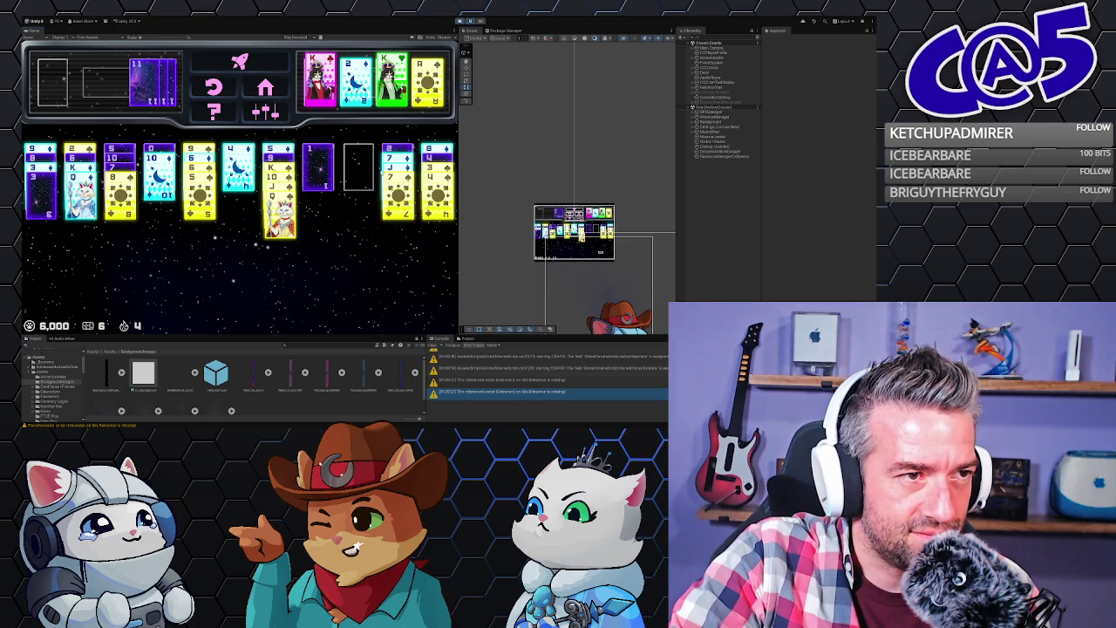
pyautogui.click(462, 20)
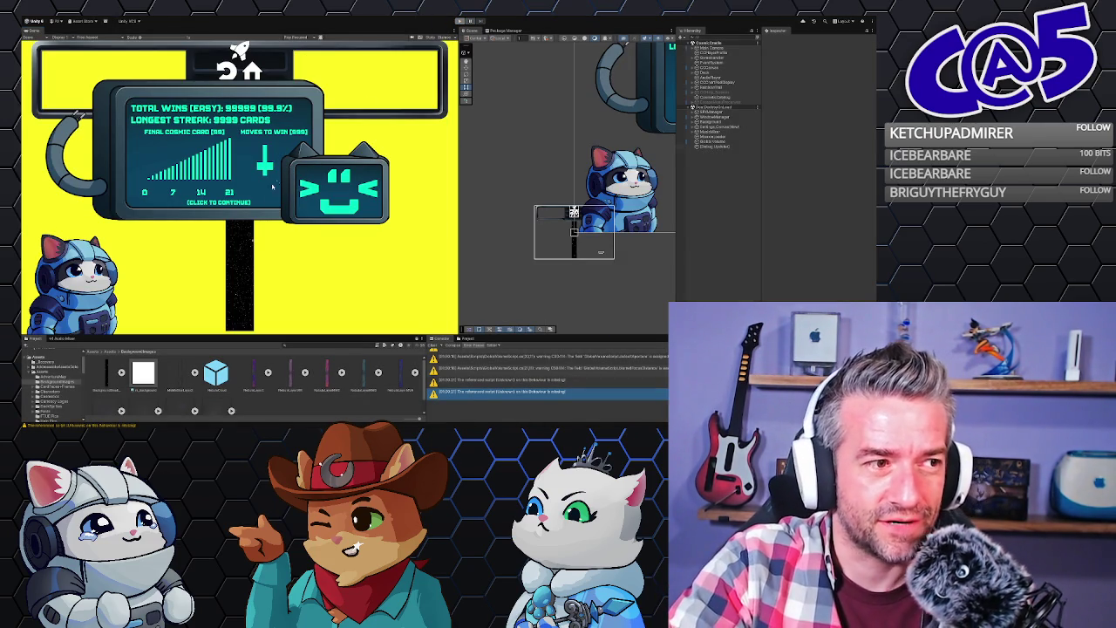
# Toggle play mode off and on to relaunch the game onto the 6,000-point solitaire board.
pyautogui.click(459, 20)
pyautogui.click(460, 20)
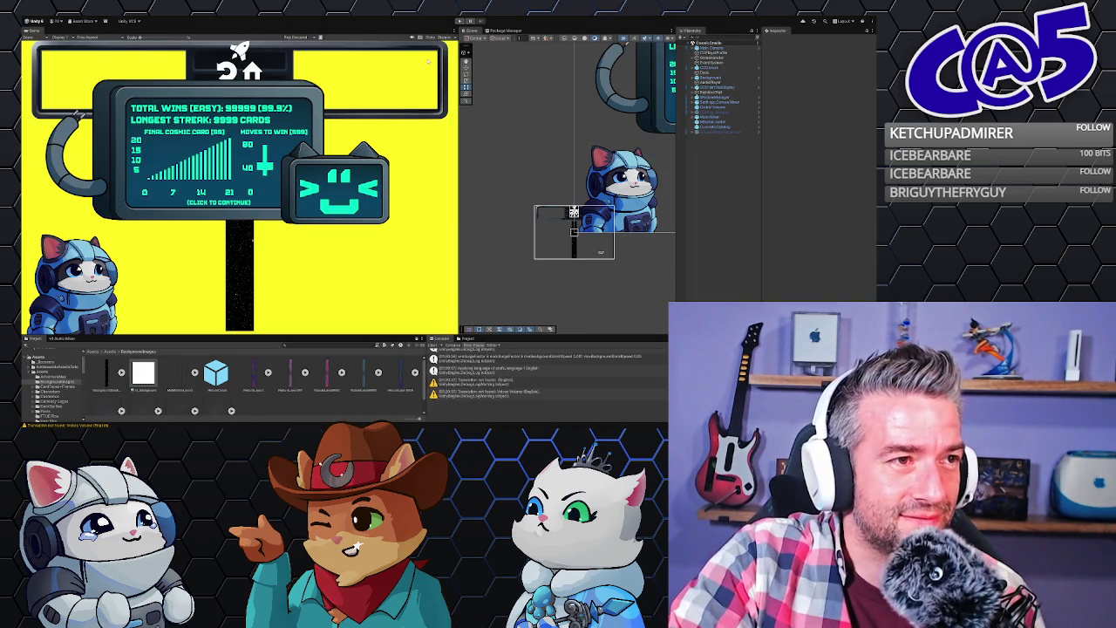
pyautogui.click(461, 20)
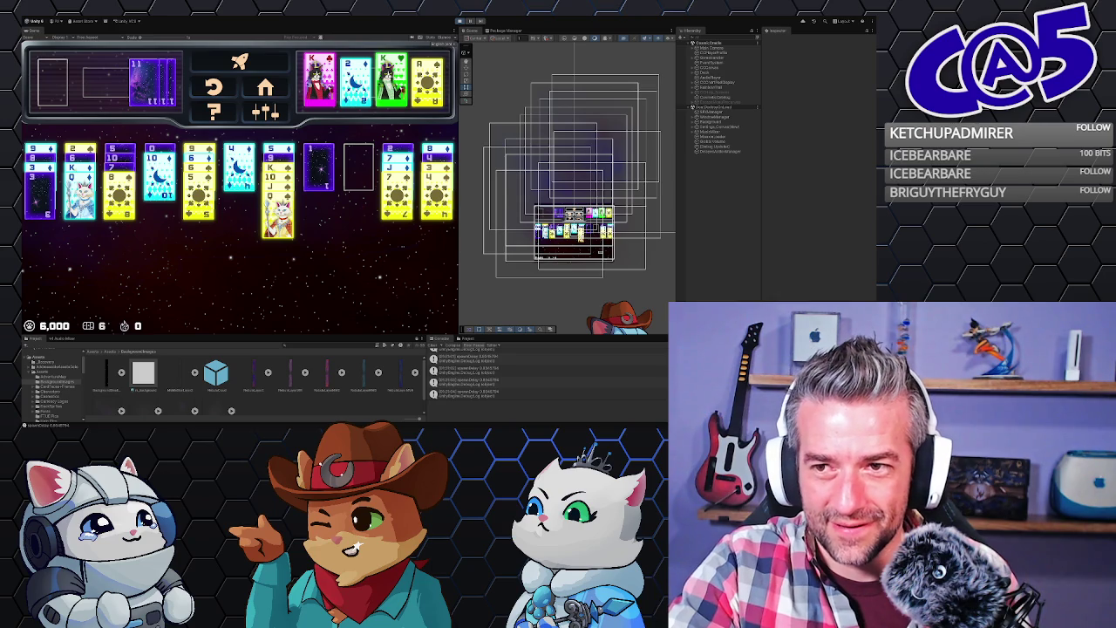
# Relaunch the game, dismiss the win screen, check the newest log entry, then exit play mode.
pyautogui.click(460, 21)
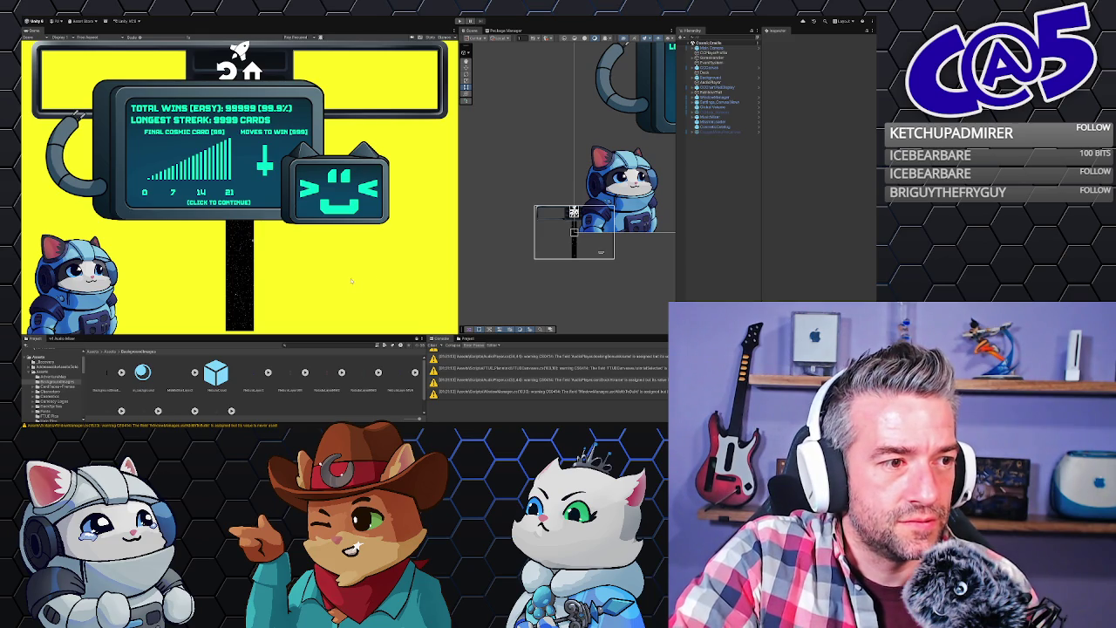
pyautogui.click(353, 280)
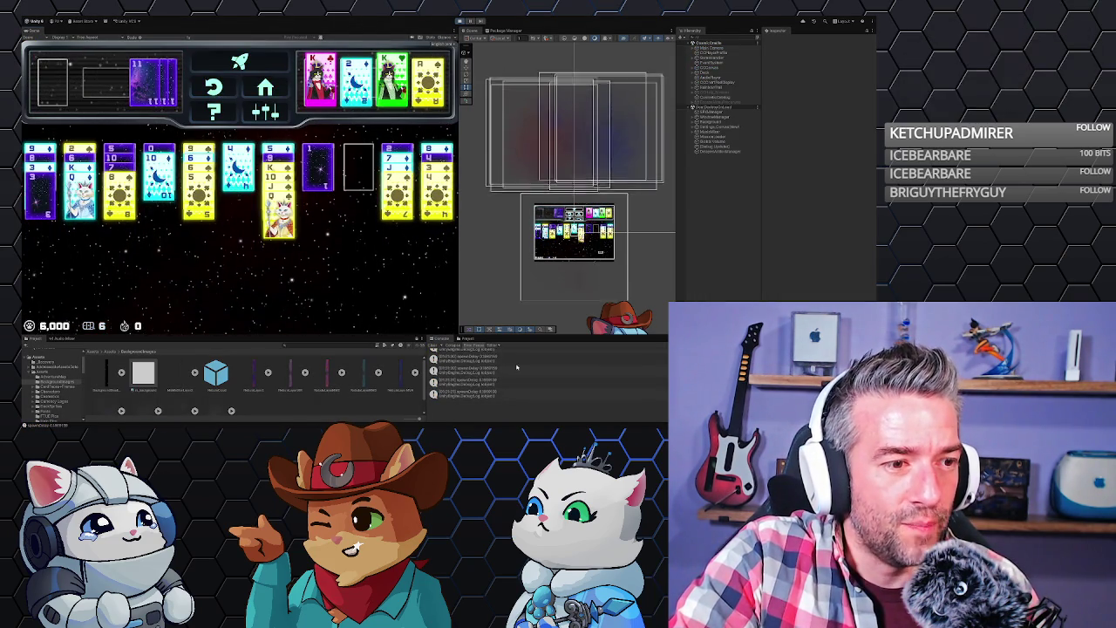
pyautogui.click(471, 357)
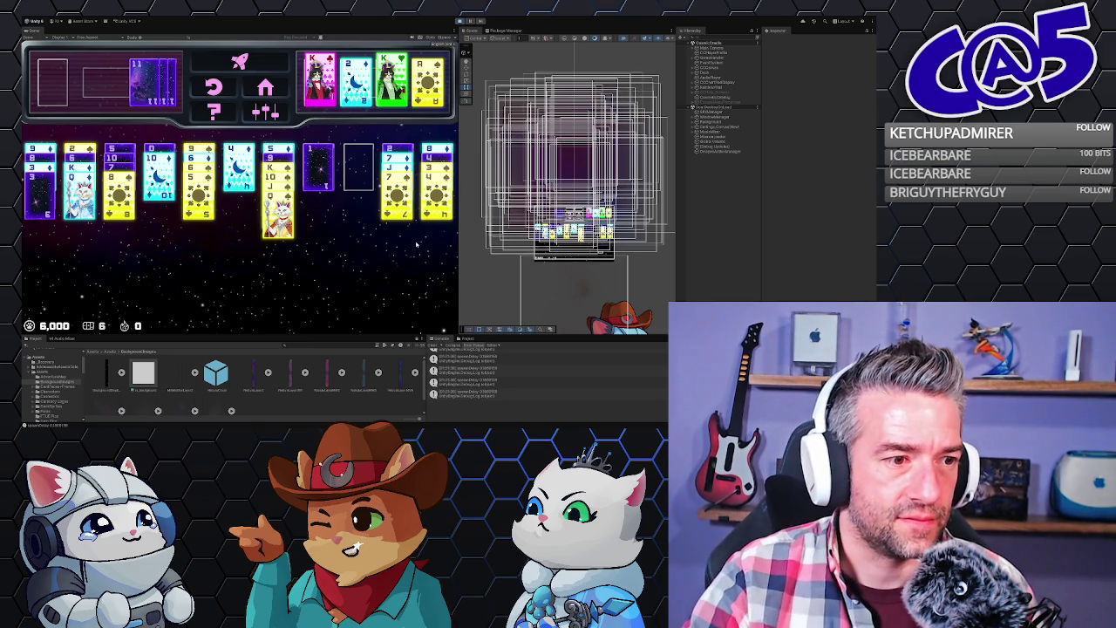
pyautogui.click(460, 20)
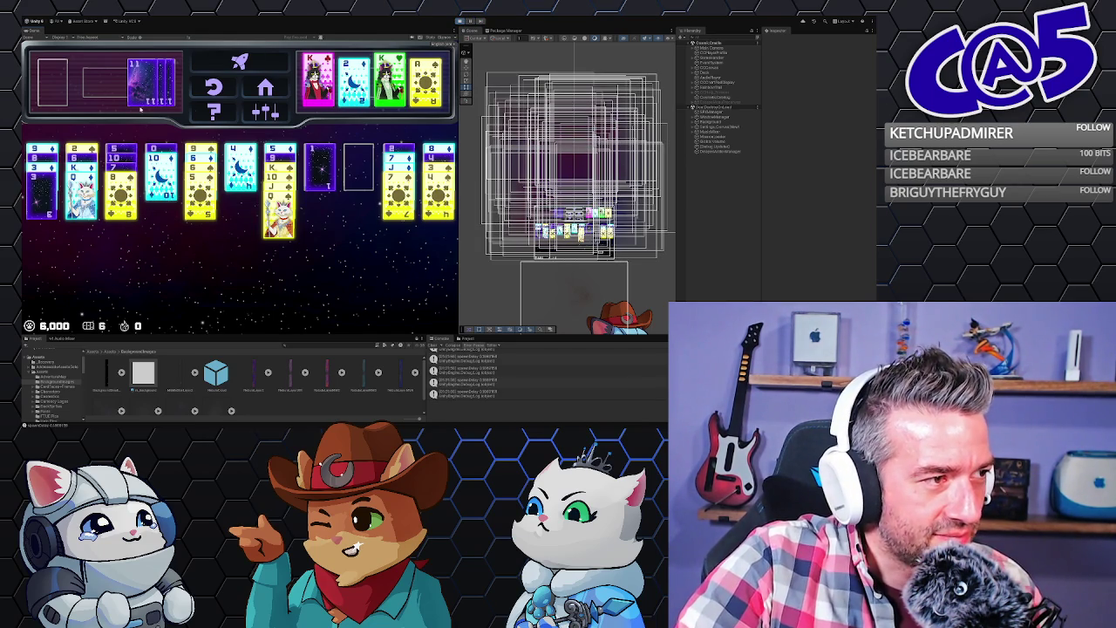
pyautogui.click(470, 21)
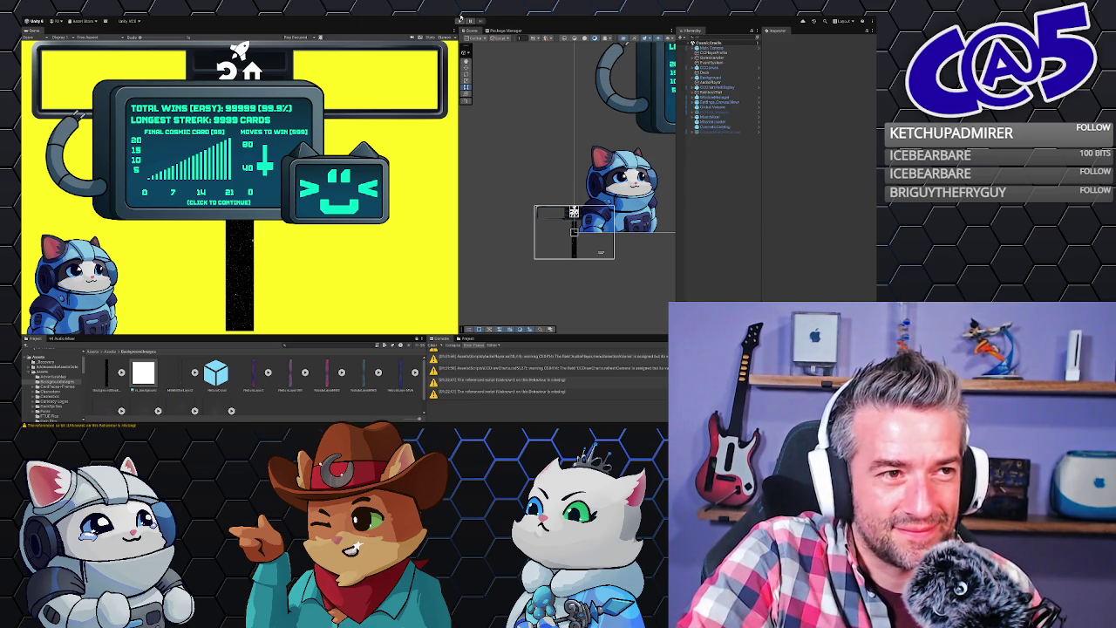
# Start play mode again and click the win stats screen to request a new deal.
pyautogui.click(460, 18)
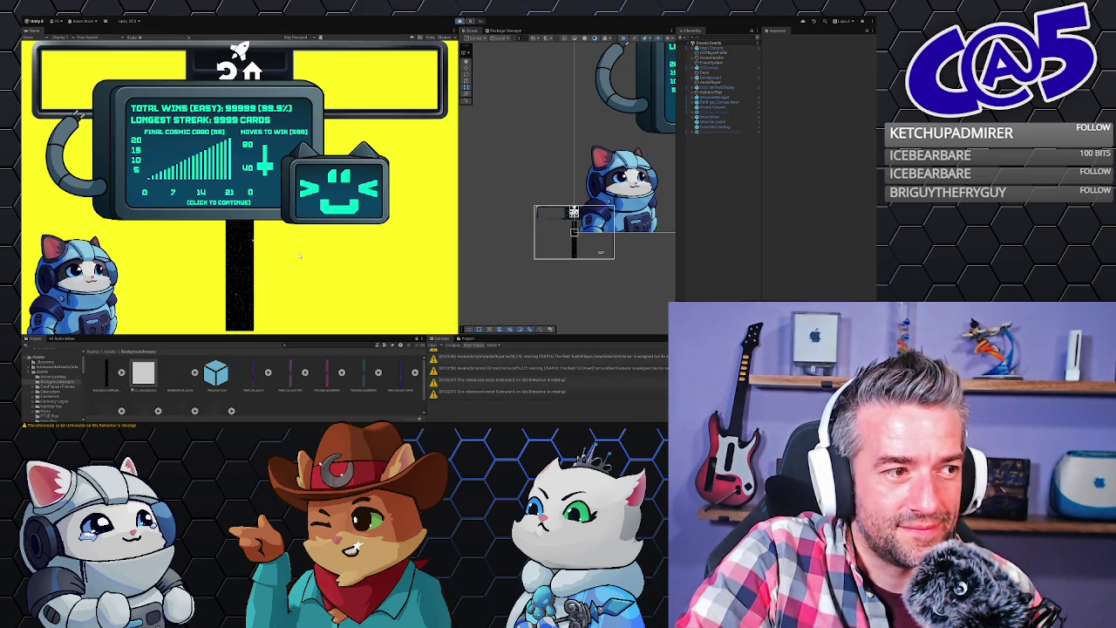
pyautogui.click(300, 255)
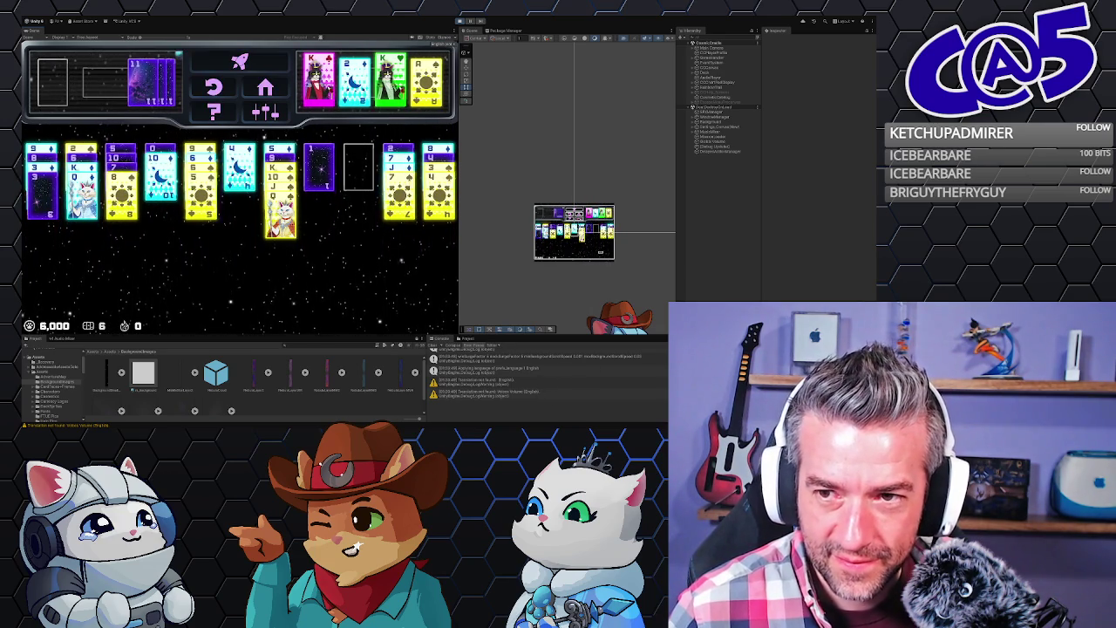
pyautogui.scroll(-1, 581, 392)
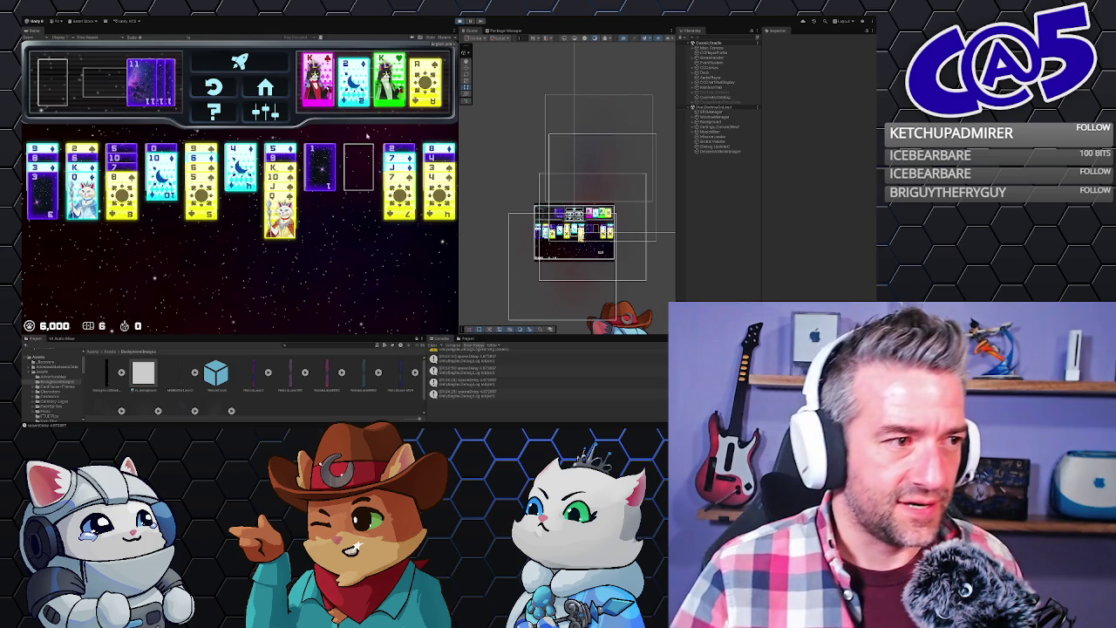
# Relaunch the cosmic cat solitaire in play mode, play the round, then stop the game.
pyautogui.click(457, 22)
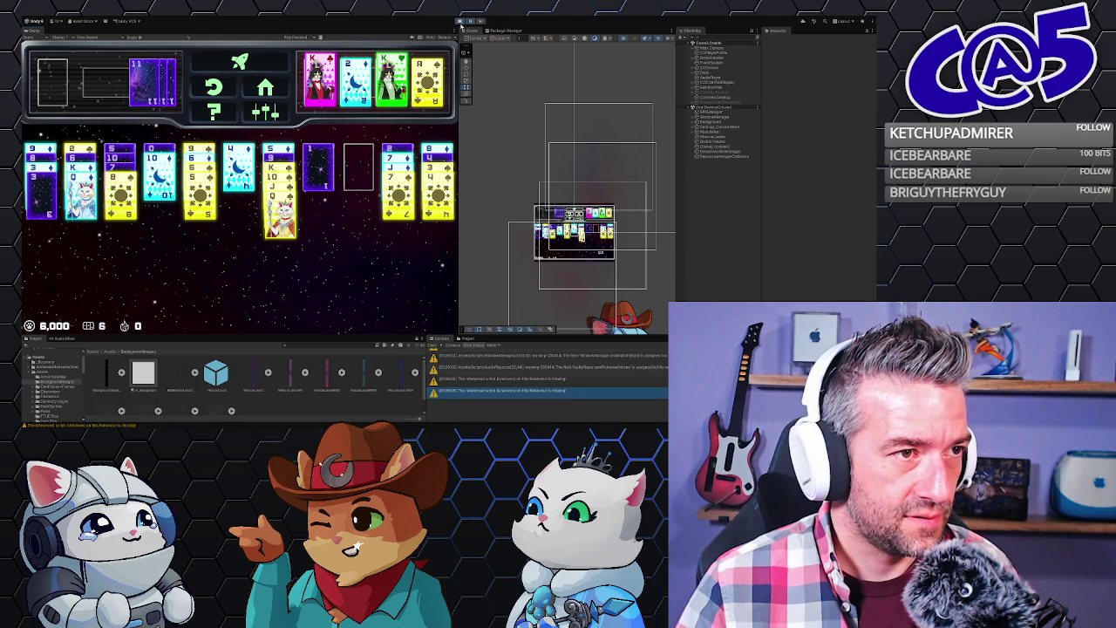
pyautogui.click(461, 20)
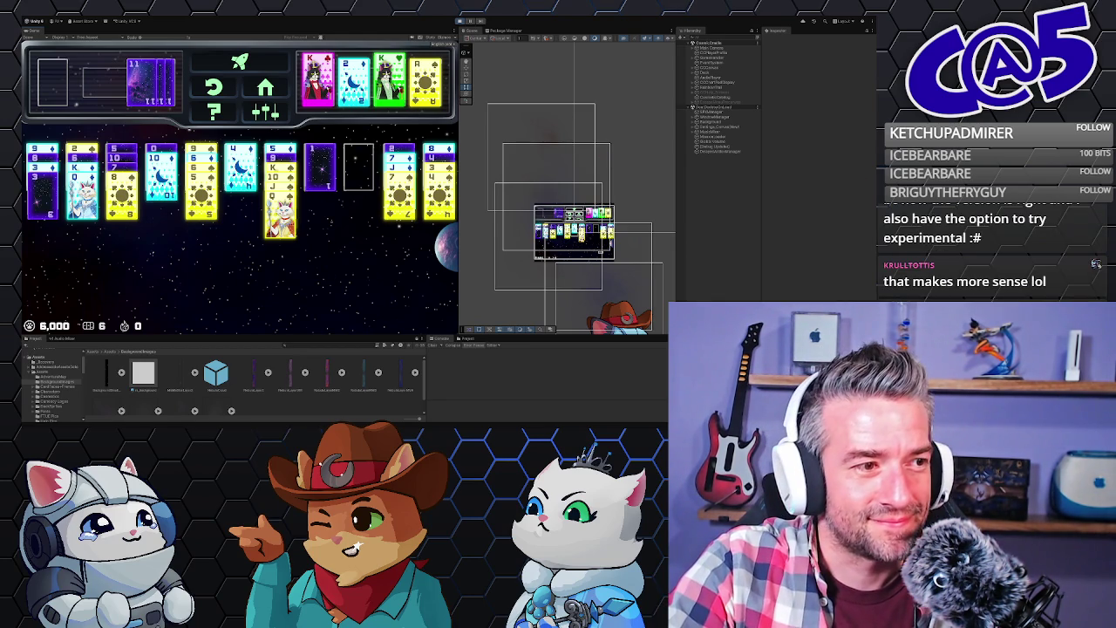
pyautogui.click(460, 20)
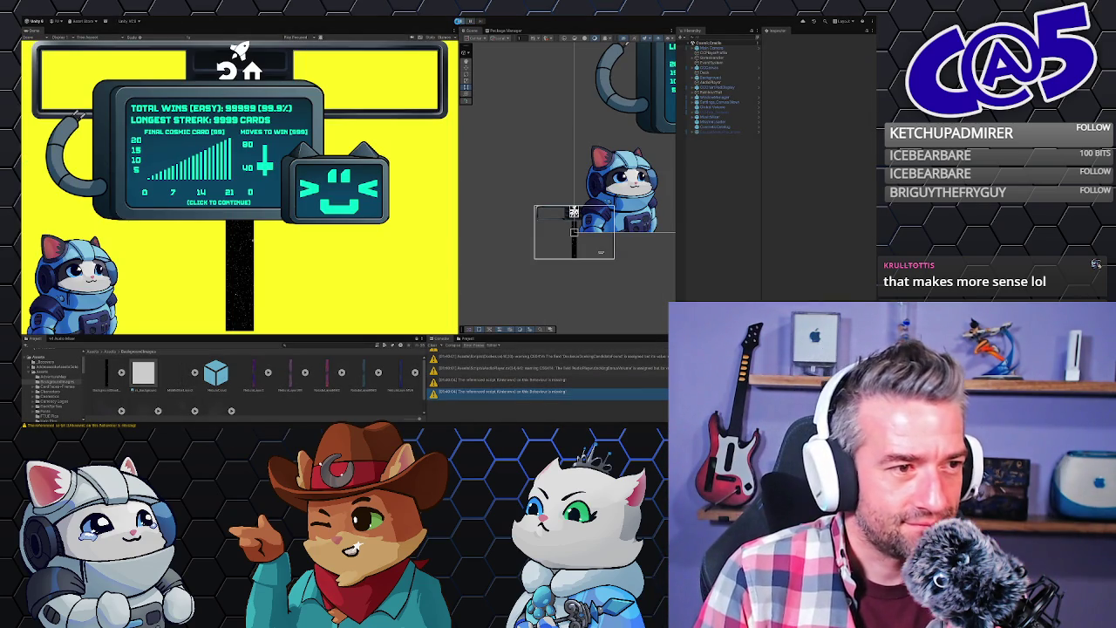
# Start the game again in play mode for a freshly dealt solitaire round.
pyautogui.click(459, 20)
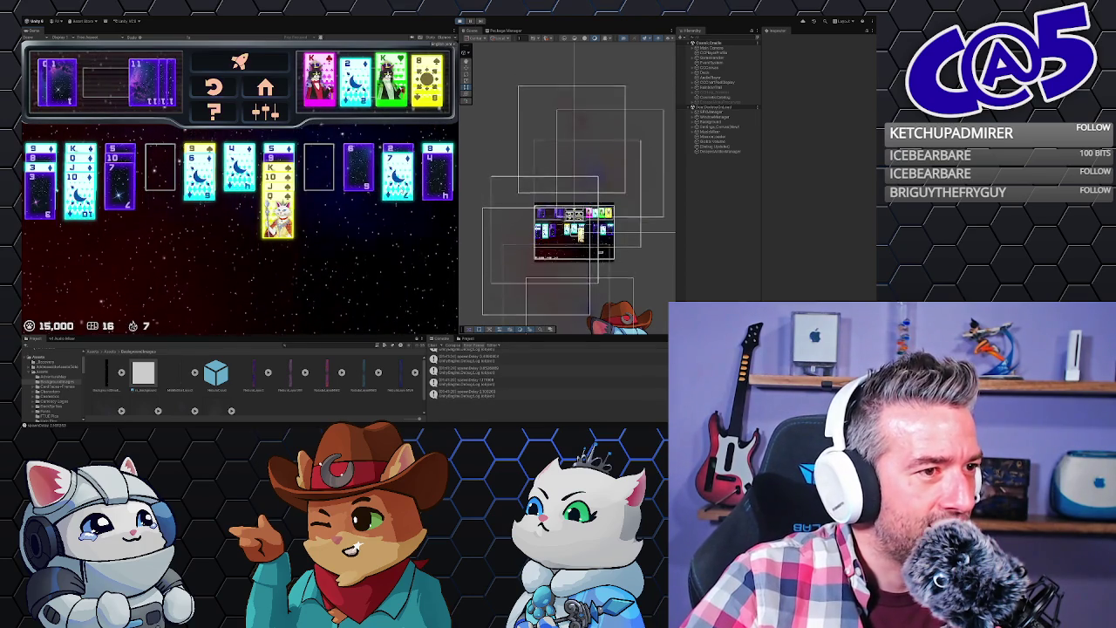
# Move the 3 into the empty fourth column, send the 4 to its foundation, and free the 8.
pyautogui.click(34, 201)
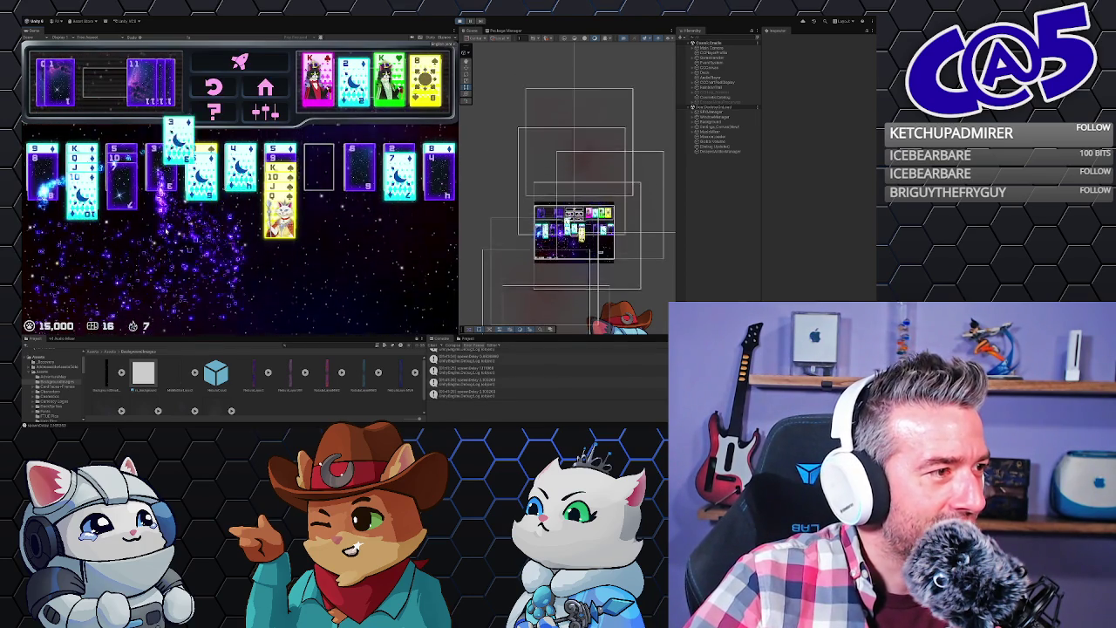
pyautogui.click(240, 170)
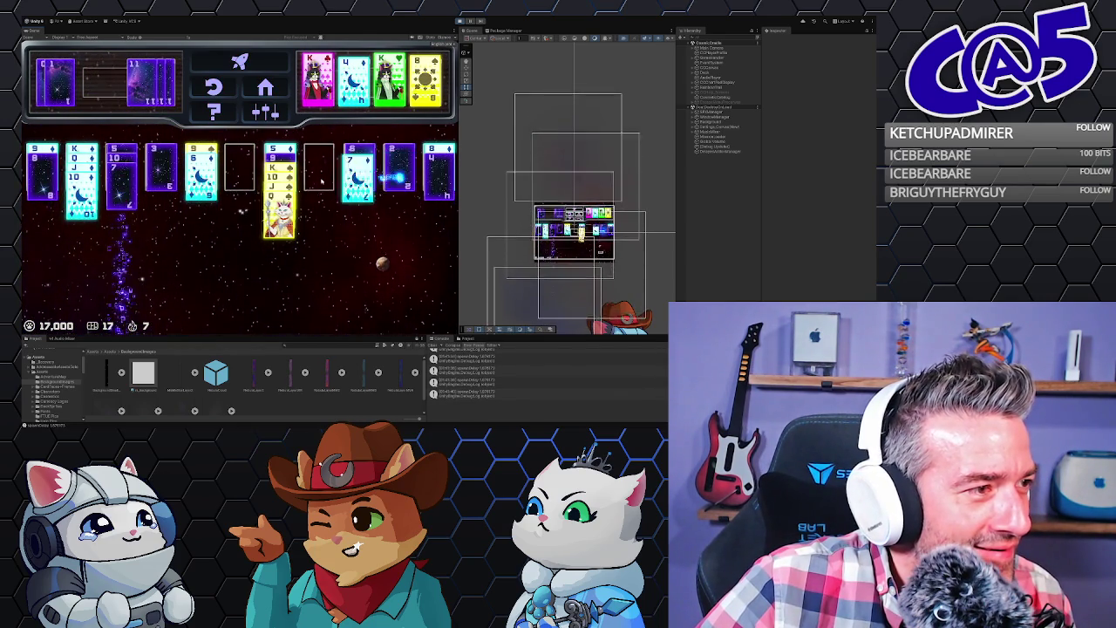
pyautogui.click(161, 170)
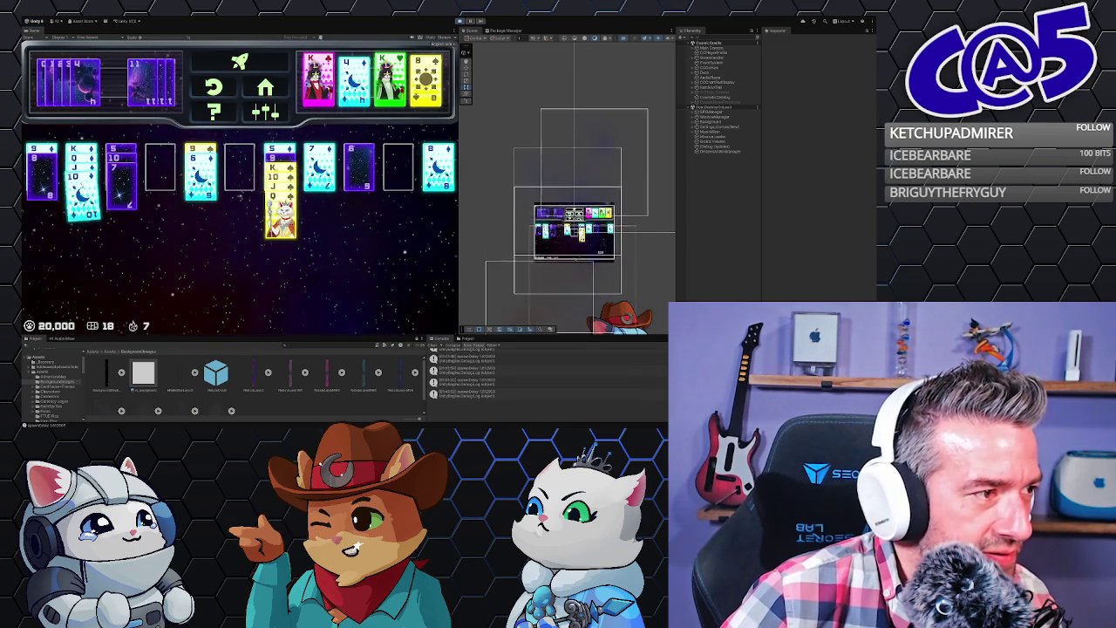
pyautogui.click(162, 169)
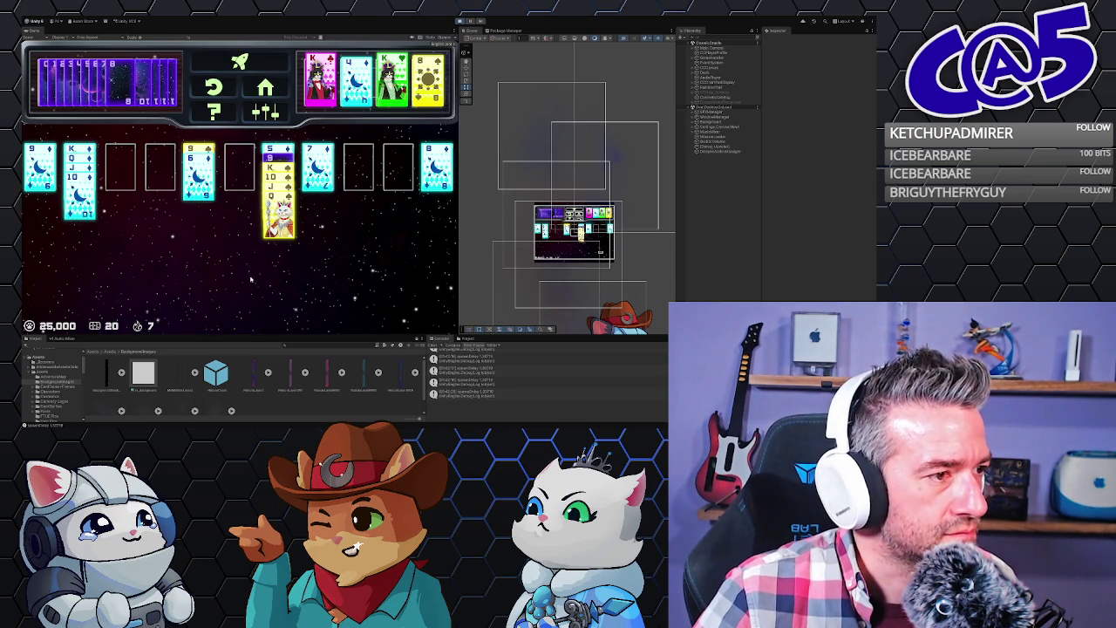
pyautogui.click(459, 20)
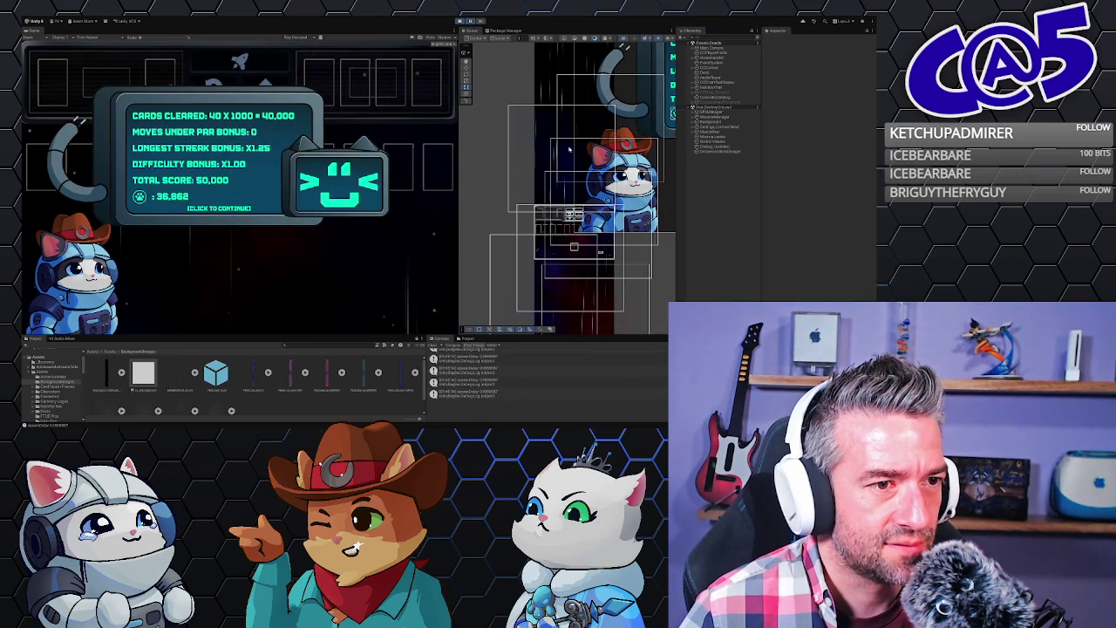
# Pan the Scene view while the round finishes with 40 cards cleared for 50,000 points.
pyautogui.moveTo(597, 266)
pyautogui.mouseDown()
pyautogui.moveTo(598, 312)
pyautogui.moveTo(602, 266)
pyautogui.moveTo(637, 179)
pyautogui.moveTo(624, 238)
pyautogui.mouseUp()
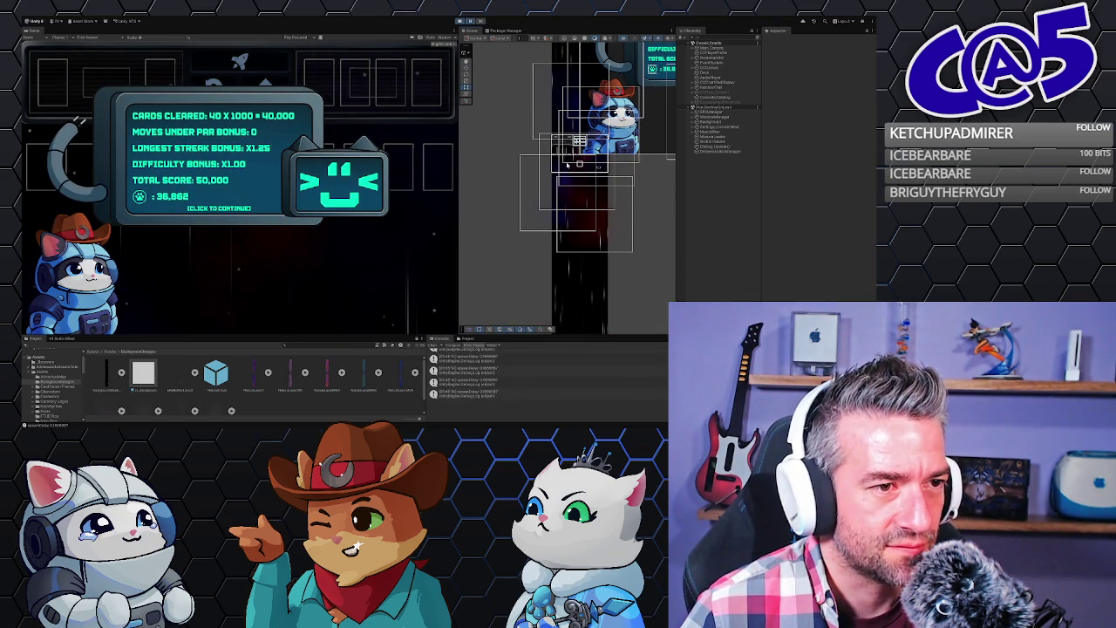
# Pan the Scene view, expand two Hierarchy objects to show their children, then advance to win statistics.
pyautogui.moveTo(559, 161); pyautogui.dragTo(556, 249)
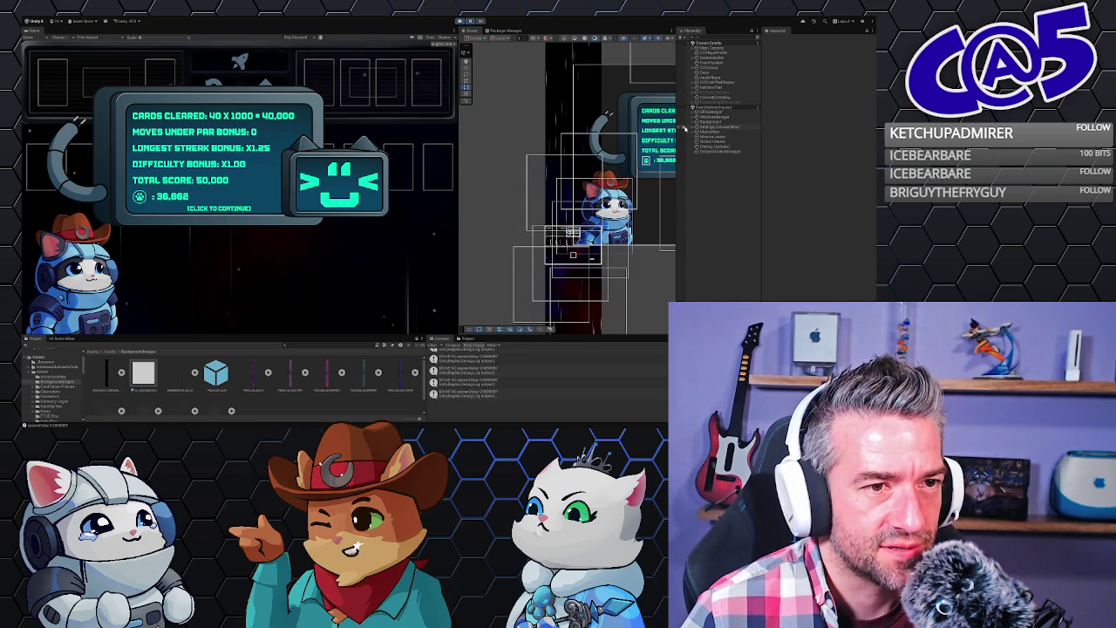
pyautogui.click(695, 127)
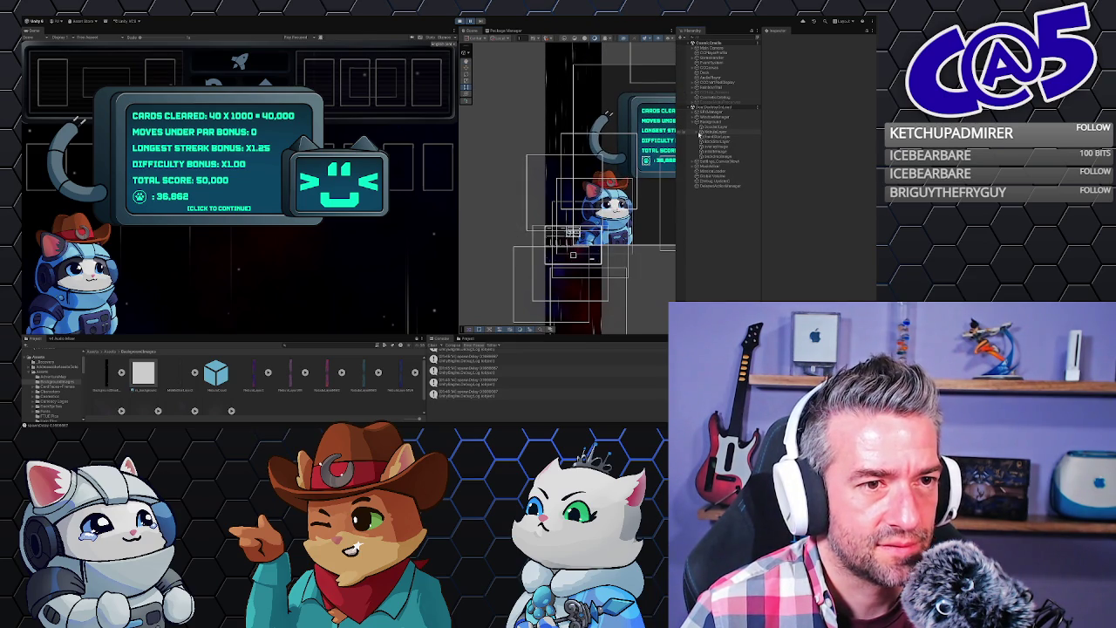
pyautogui.click(702, 131)
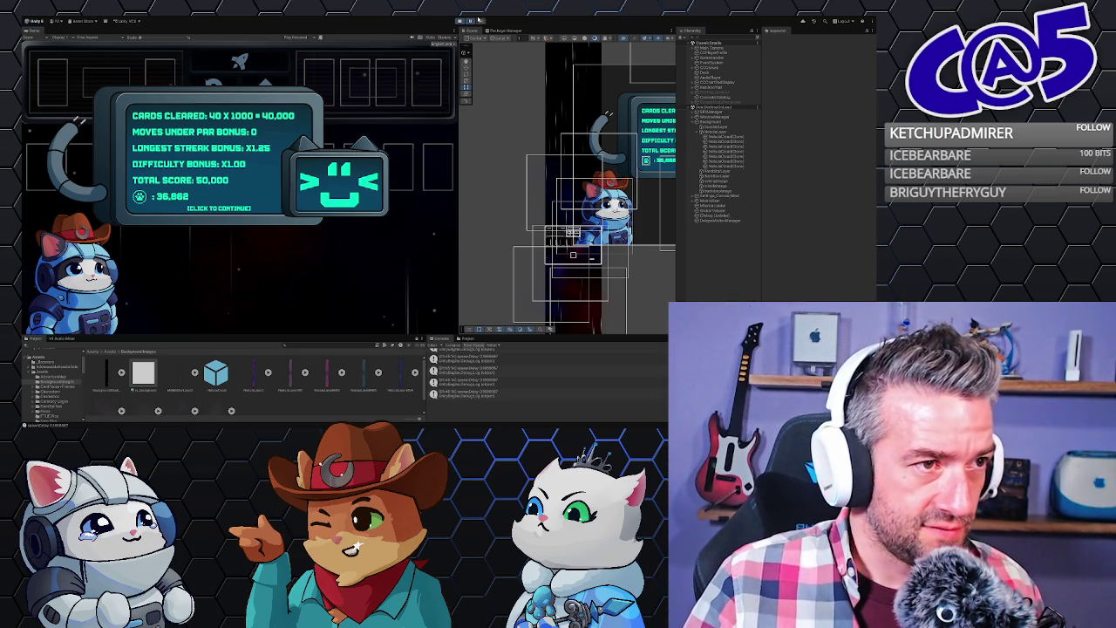
pyautogui.click(270, 291)
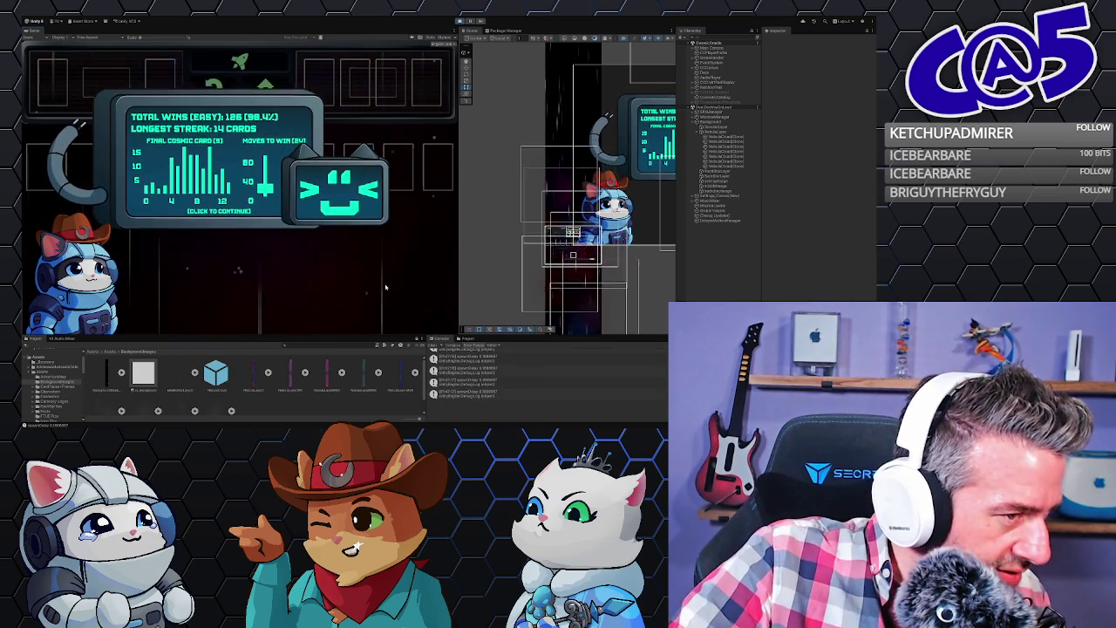
# Dismiss the win statistics to deal a fresh board at 5,000 points and 0 moves.
pyautogui.click(308, 301)
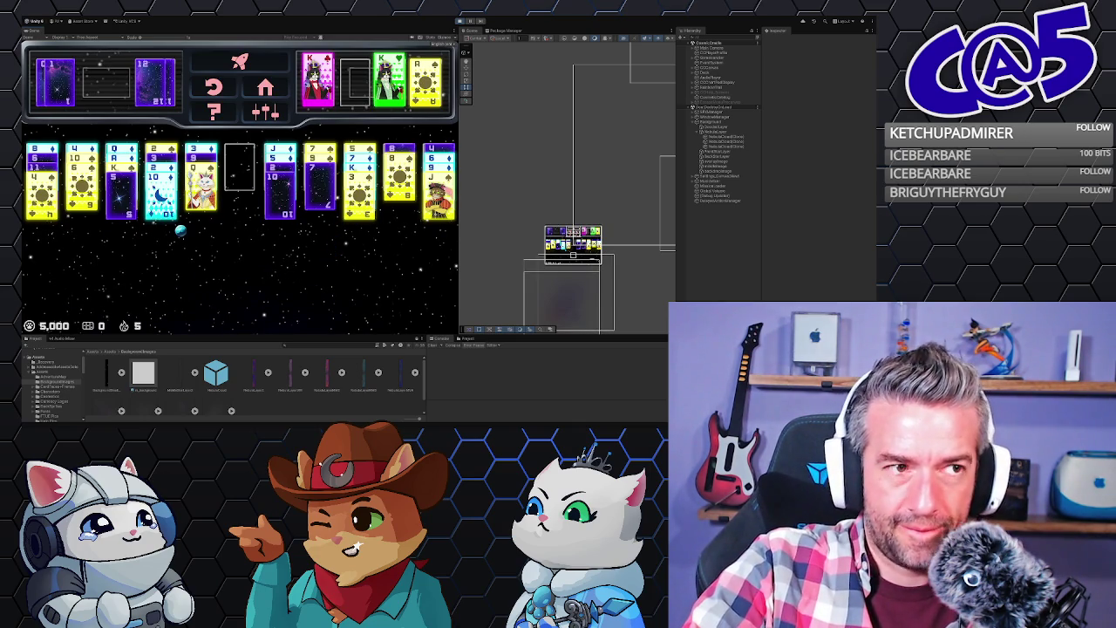
# Stop the running playtest from the toolbar after the win statistics screen.
pyautogui.click(459, 20)
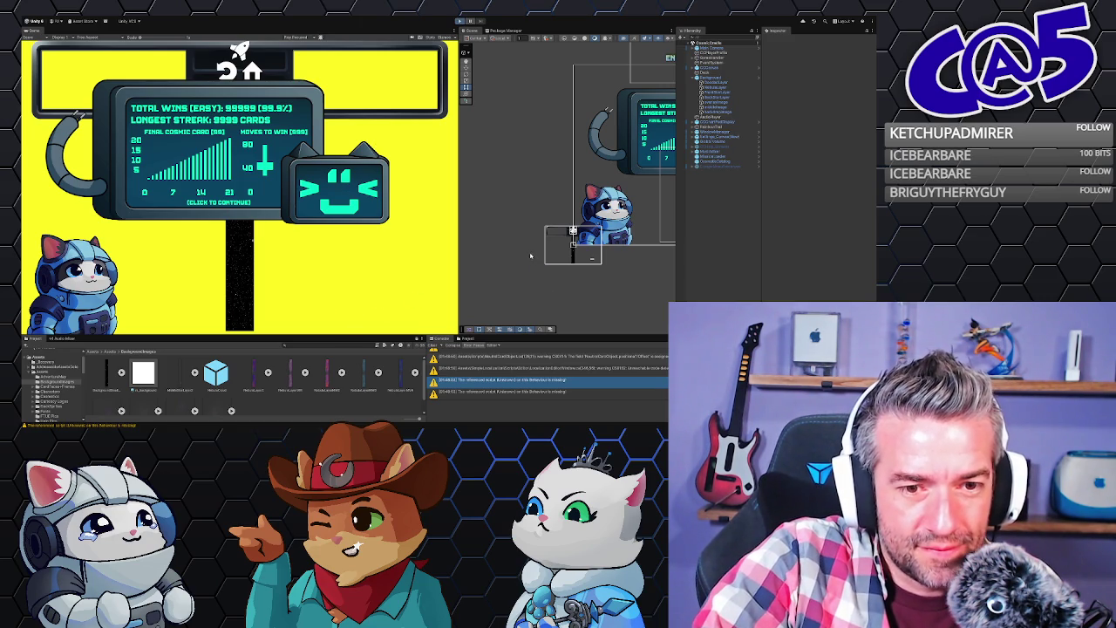
# Enter play mode again to deal a fresh board at 5,000 points and 0 moves.
pyautogui.click(443, 237)
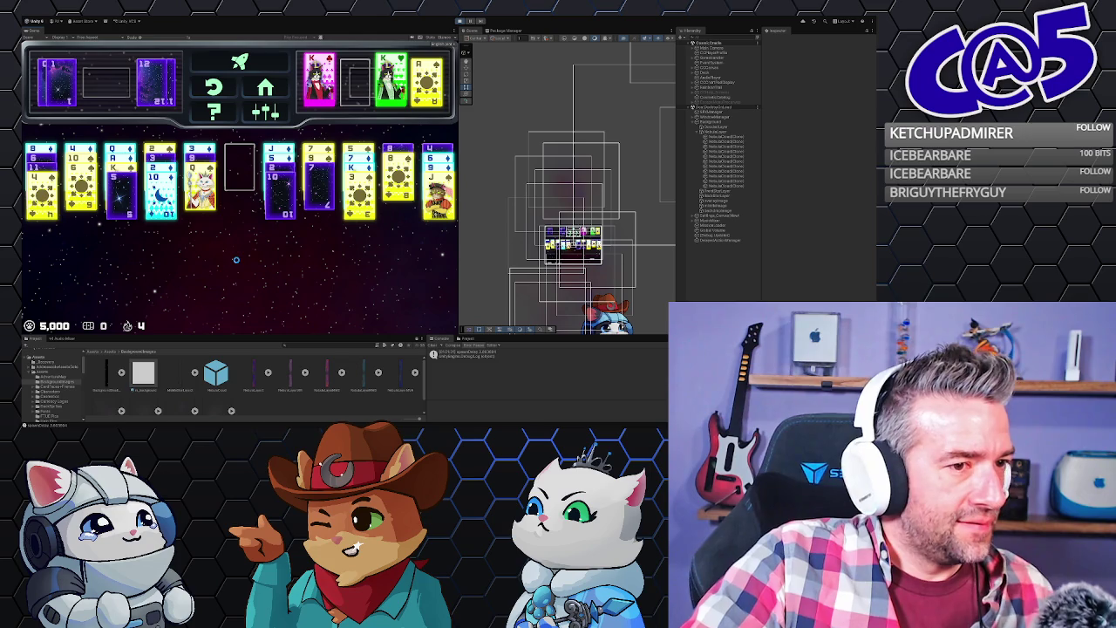
# Toggle play mode with Ctrl+P to relaunch the cosmic cat solitaire game.
pyautogui.hotkey('ctrl', 'p')
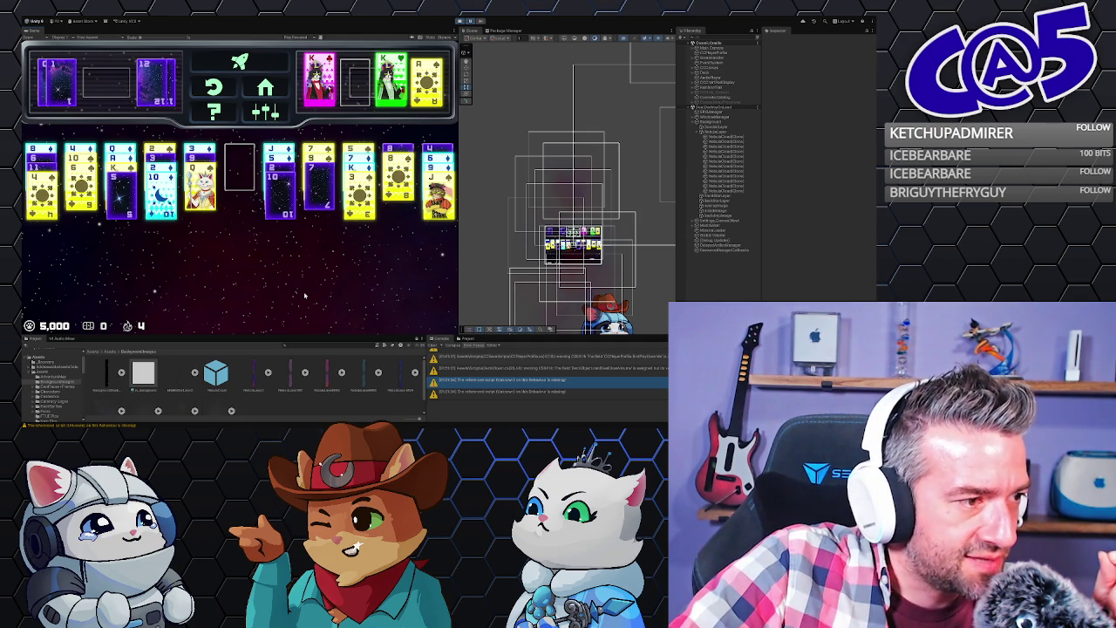
# Select a scene object and scrub its Transform values in the Inspector during play, then deselect it.
pyautogui.click(724, 132)
pyautogui.moveTo(810, 121); pyautogui.dragTo(695, 151)
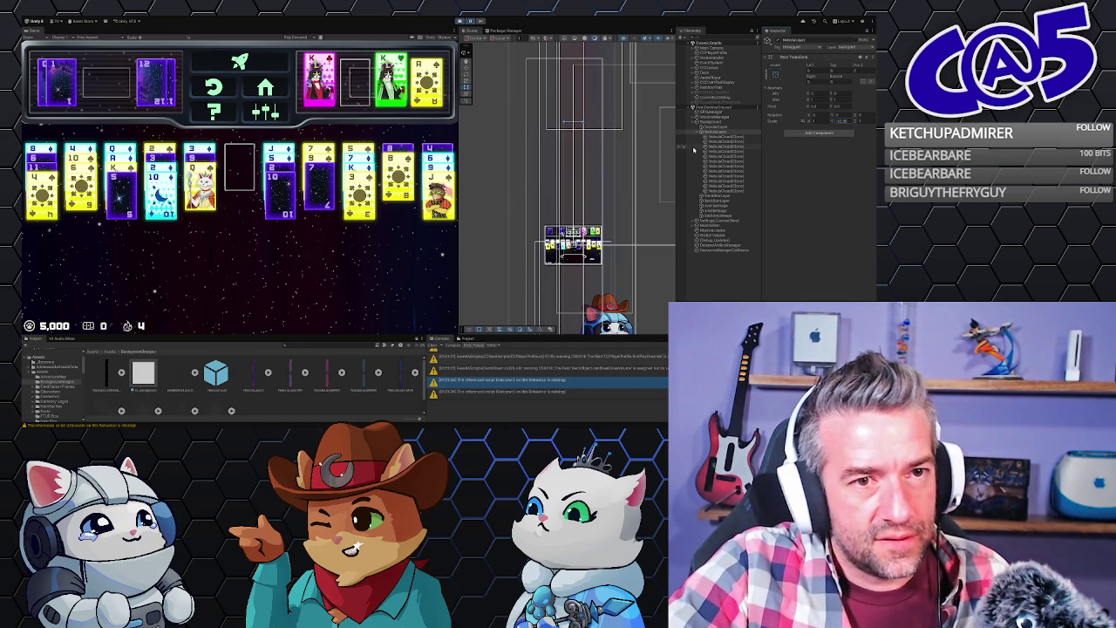
pyautogui.click(833, 123)
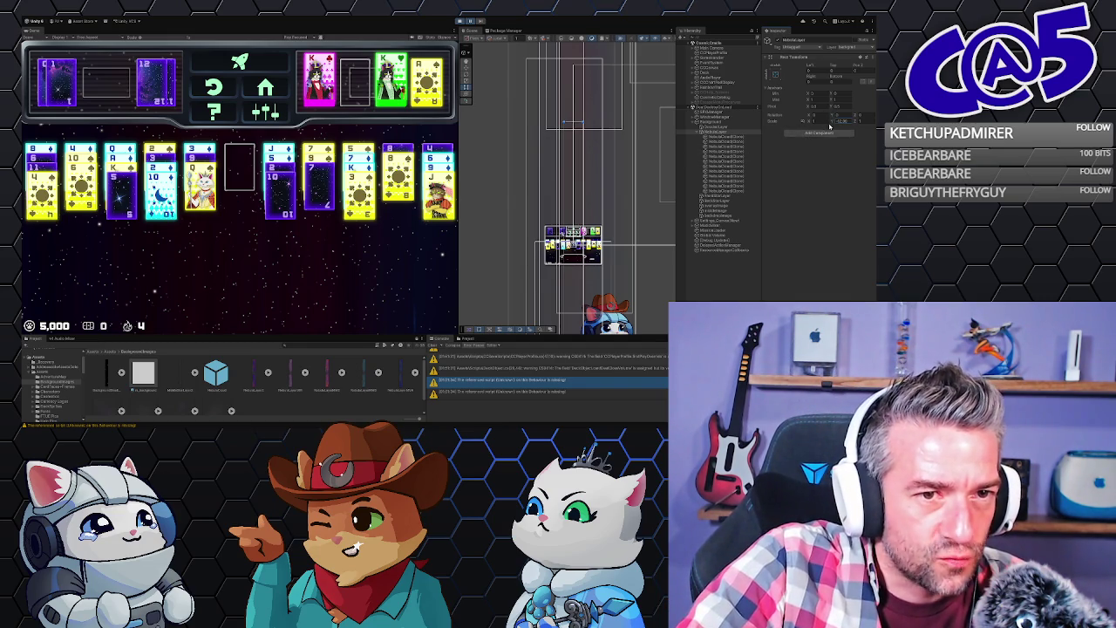
pyautogui.moveTo(833, 122); pyautogui.dragTo(835, 122)
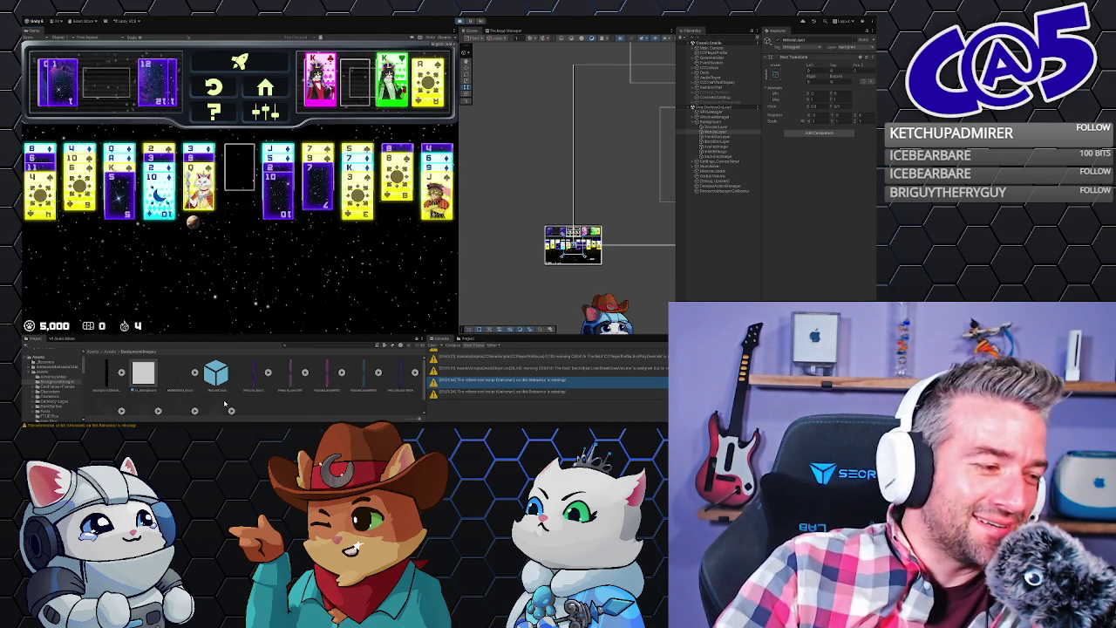
pyautogui.click(281, 408)
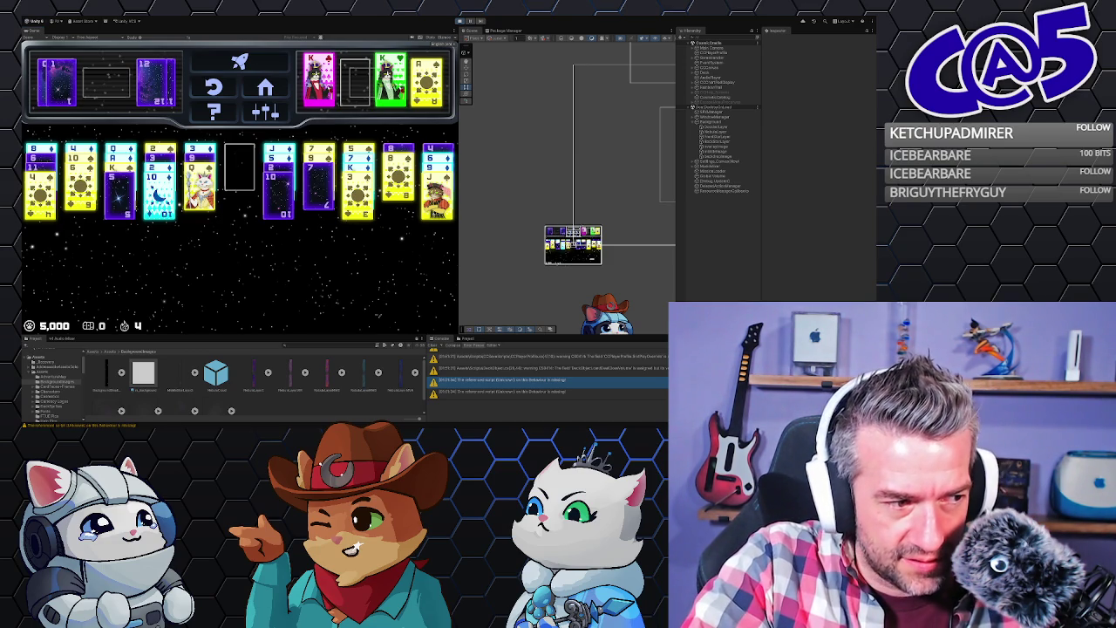
# Select the blue cube background prefab in the Project panel to view its components.
pyautogui.click(215, 373)
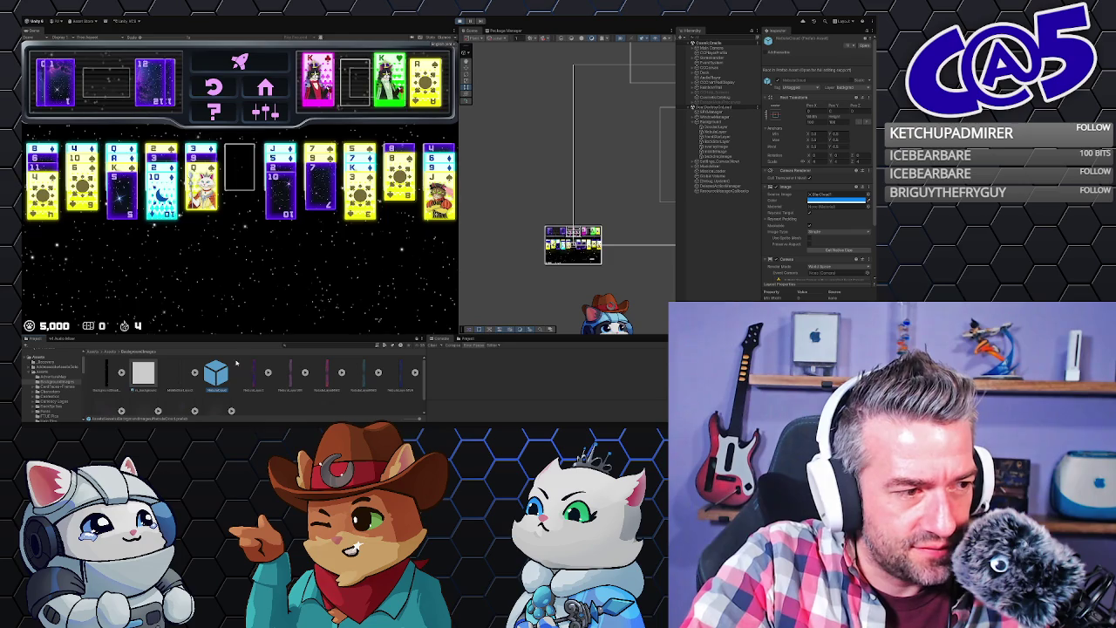
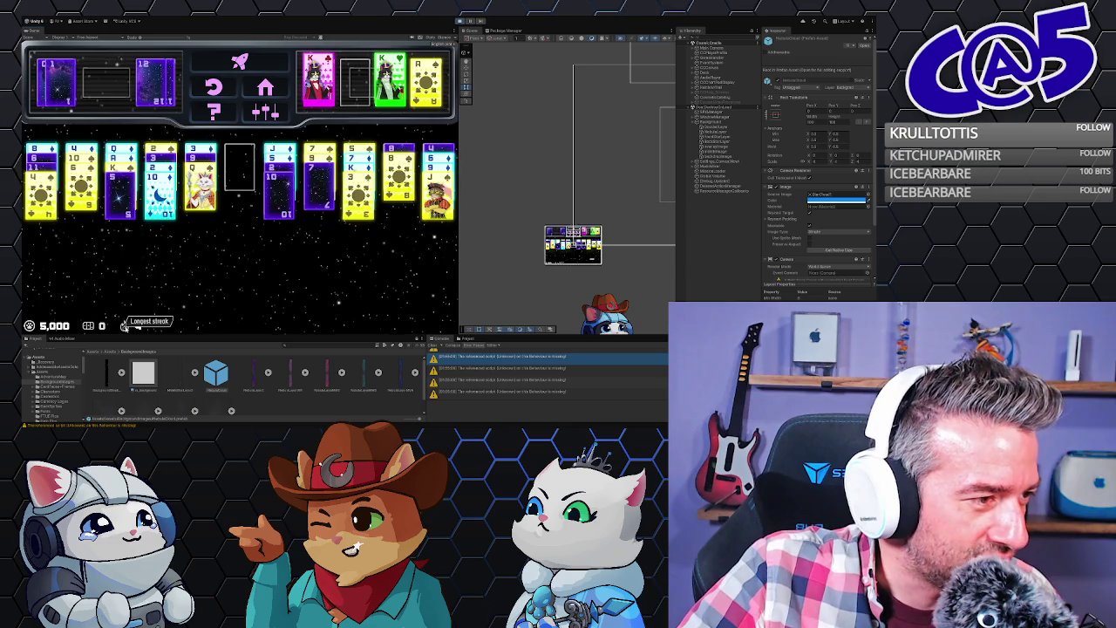
# Switch from the Unity editor to Background.cs in Visual Studio Code and focus the code.
pyautogui.hotkey('alt', 'Tab')
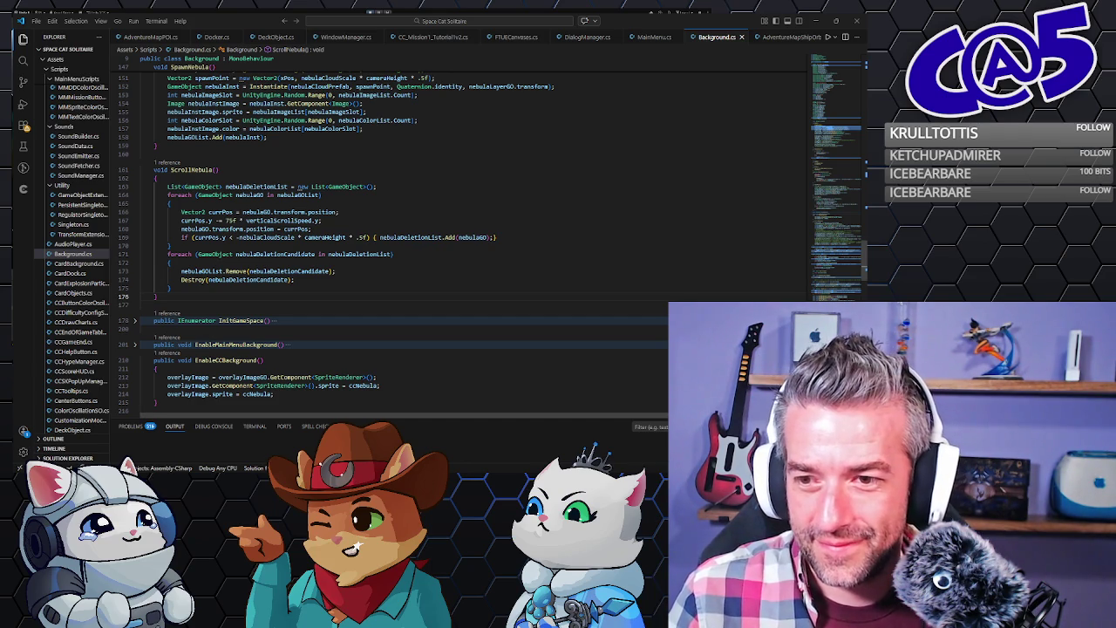
pyautogui.click(231, 298)
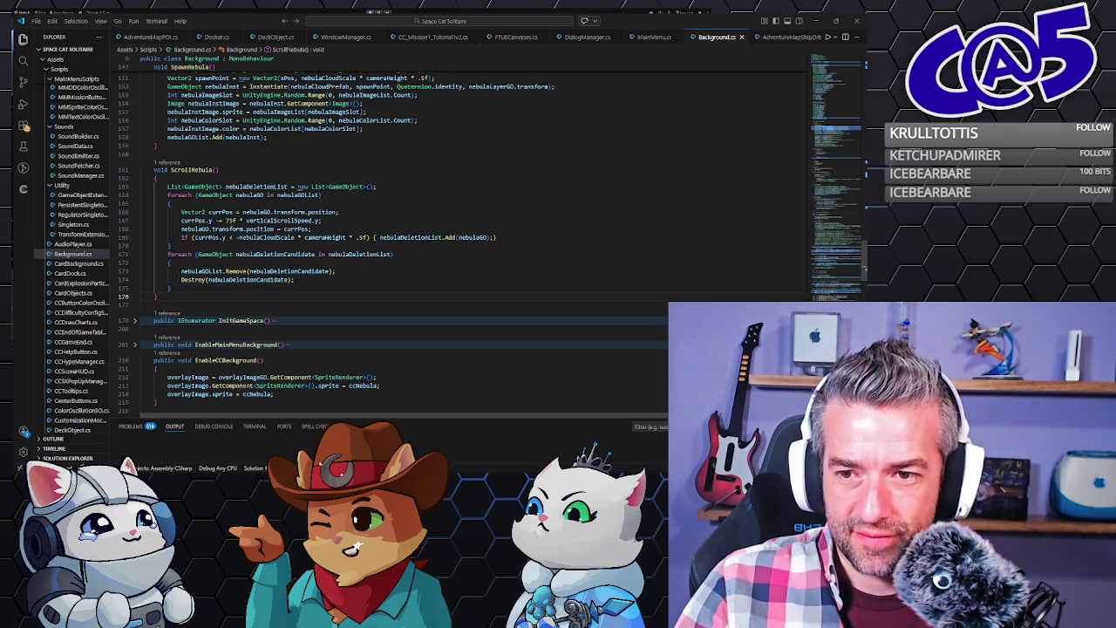
# Scroll up in Background.cs until SpawnNebula is fully visible.
pyautogui.scroll(5, 392, 235)
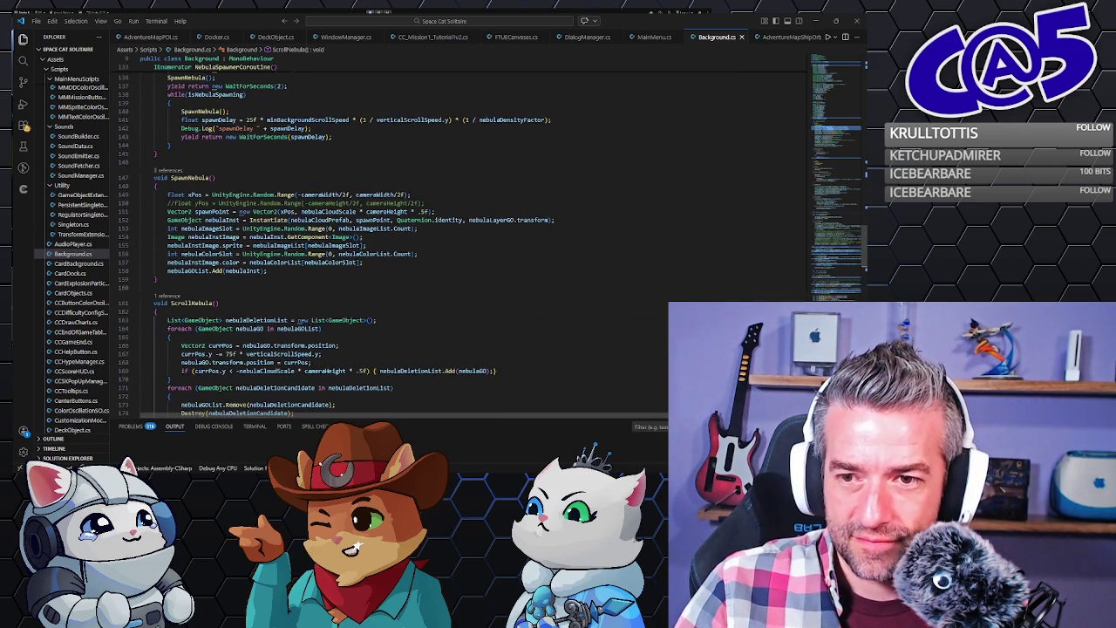
# Select all of SpawnNebula, from its closing brace up to its signature line.
pyautogui.moveTo(161, 281)
pyautogui.mouseDown()
pyautogui.moveTo(166, 178)
pyautogui.moveTo(203, 152)
pyautogui.mouseUp()
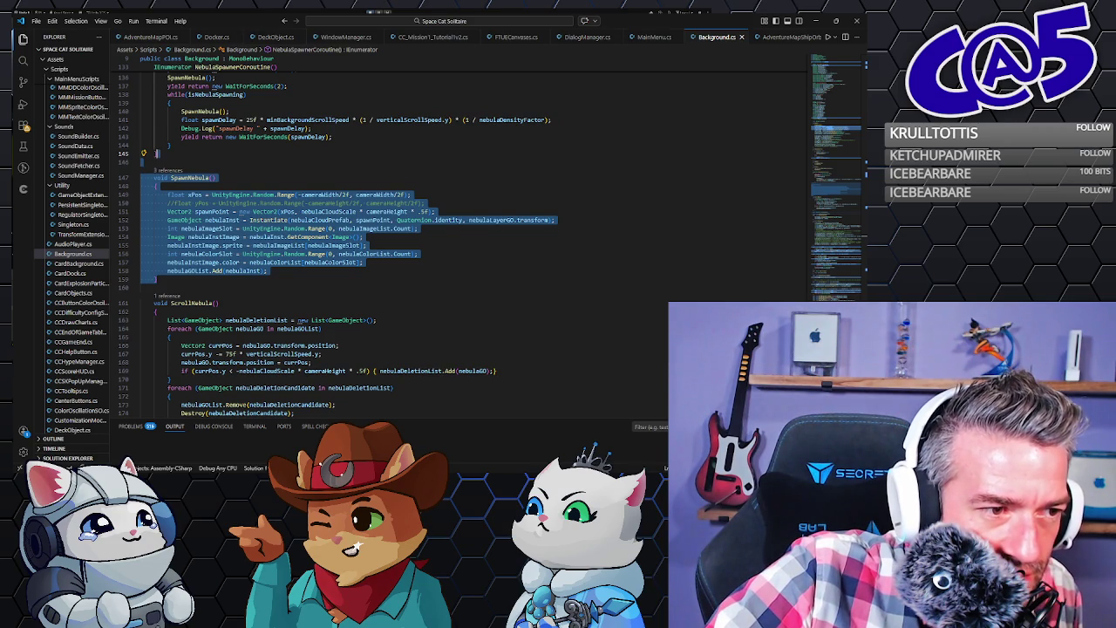
# Write SpawnNebula's body: random xPos, instantiated prefab, random sprite and color, added to nebulaGOList.
pyautogui.hotkey('alt', 'Tab')
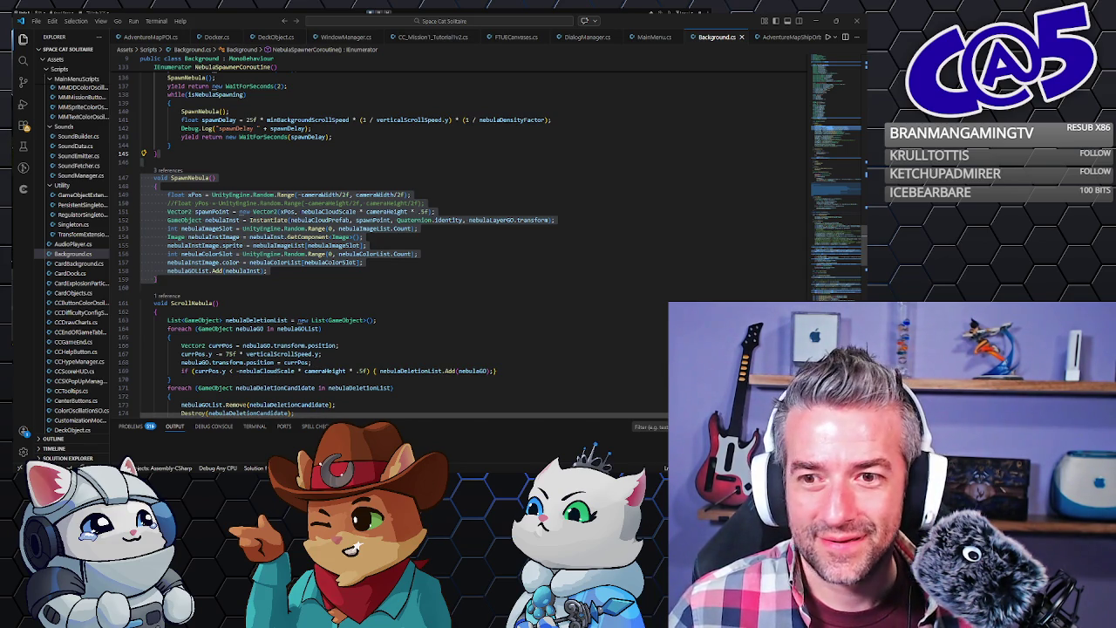
pyautogui.click(179, 287)
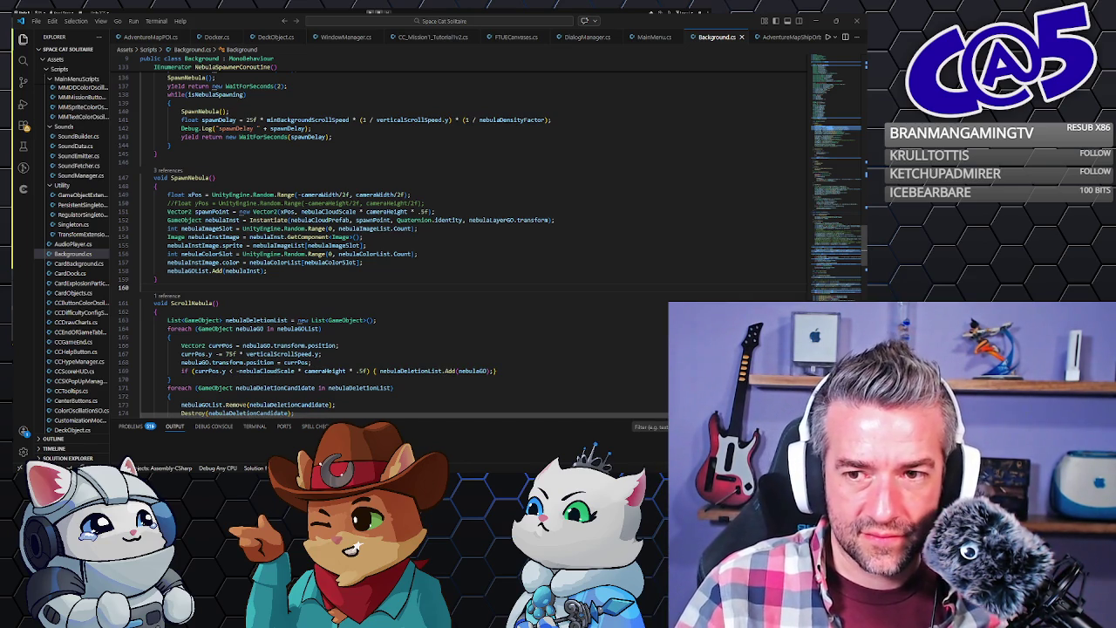
pyautogui.press('Up')
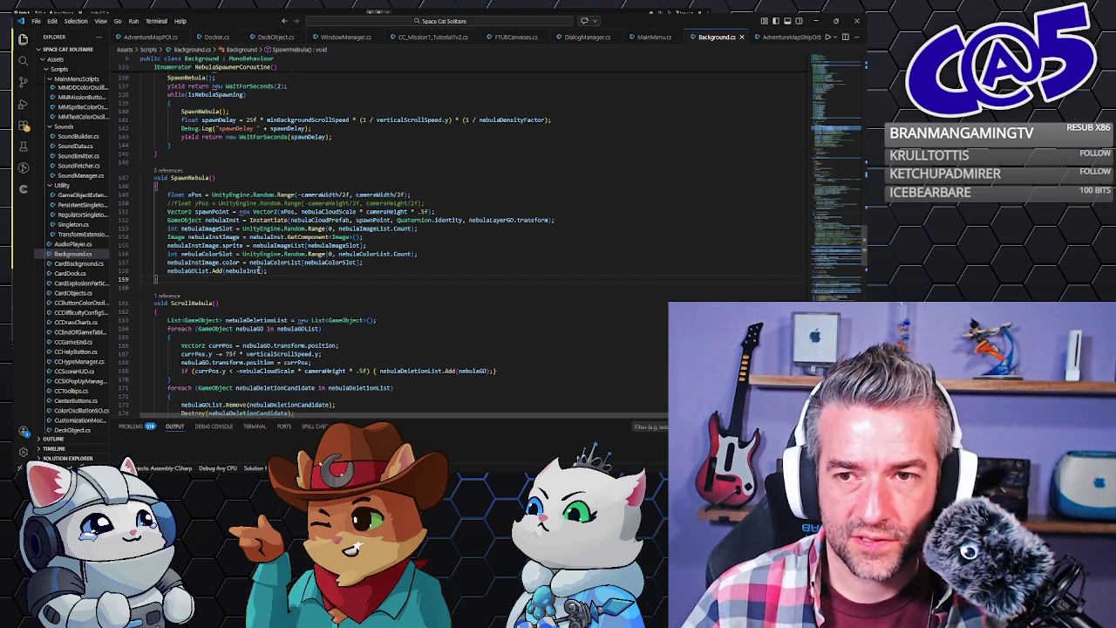
pyautogui.scroll(15, 422, 257)
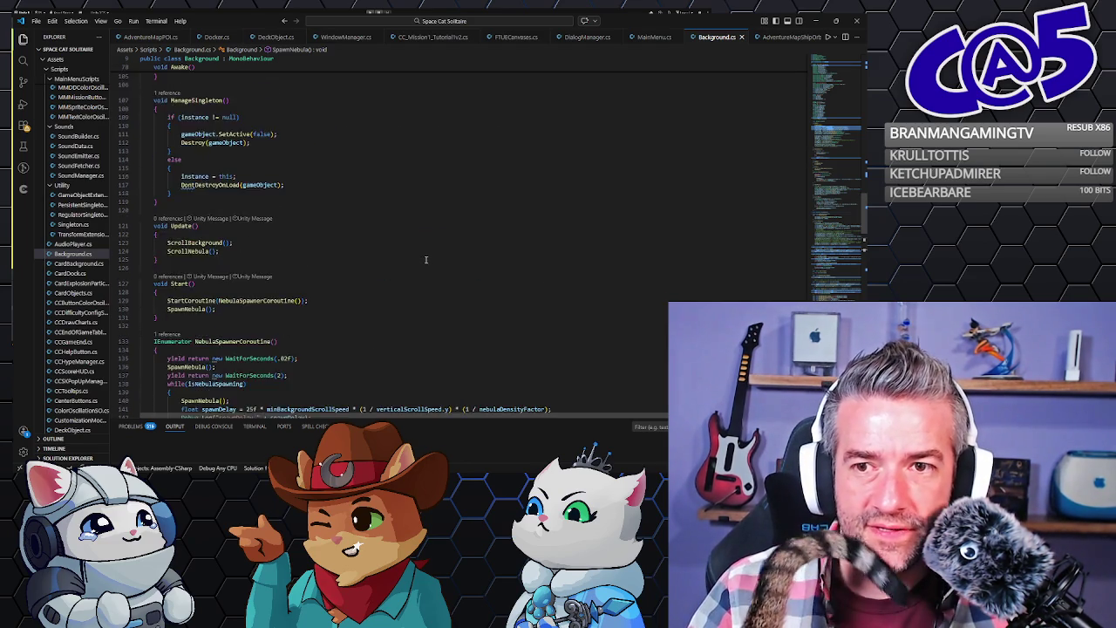
pyautogui.scroll(13, 426, 259)
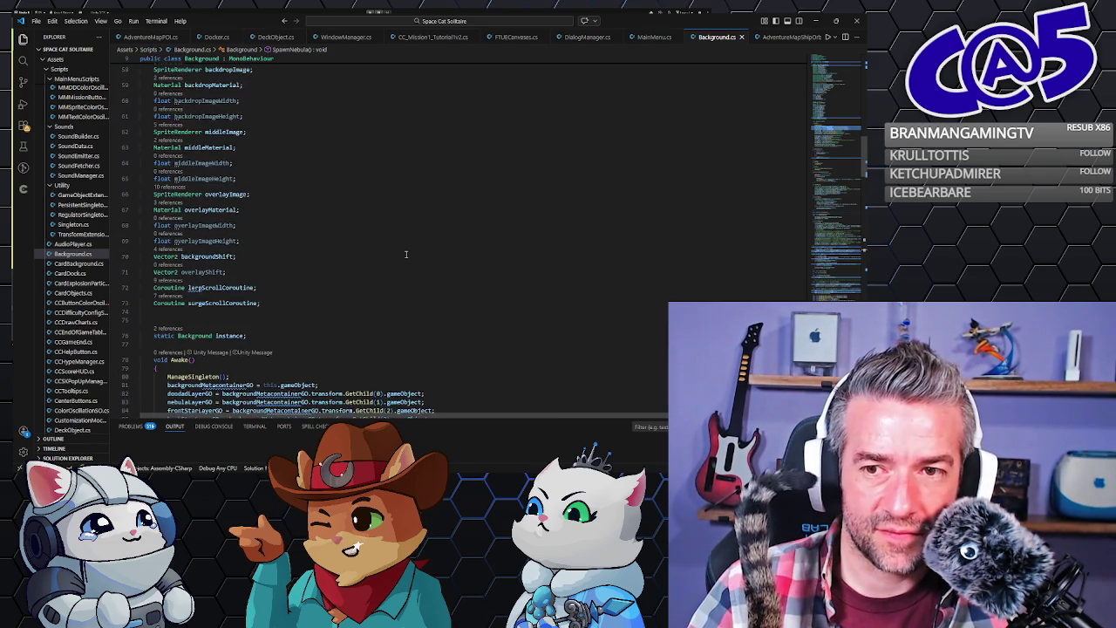
pyautogui.click(283, 269)
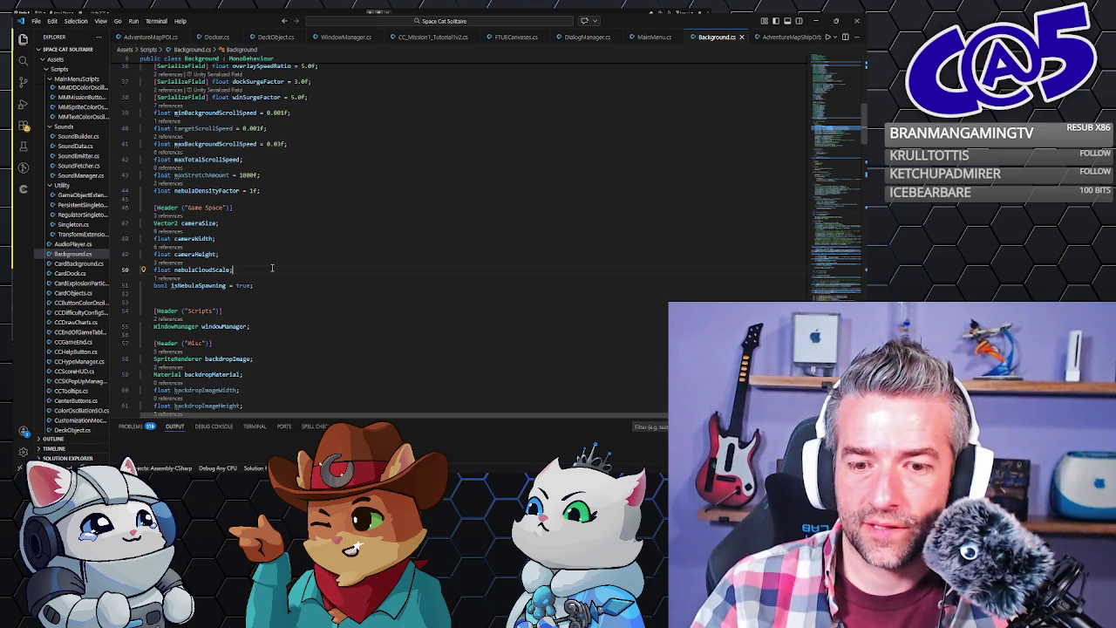
pyautogui.scroll(6, 295, 234)
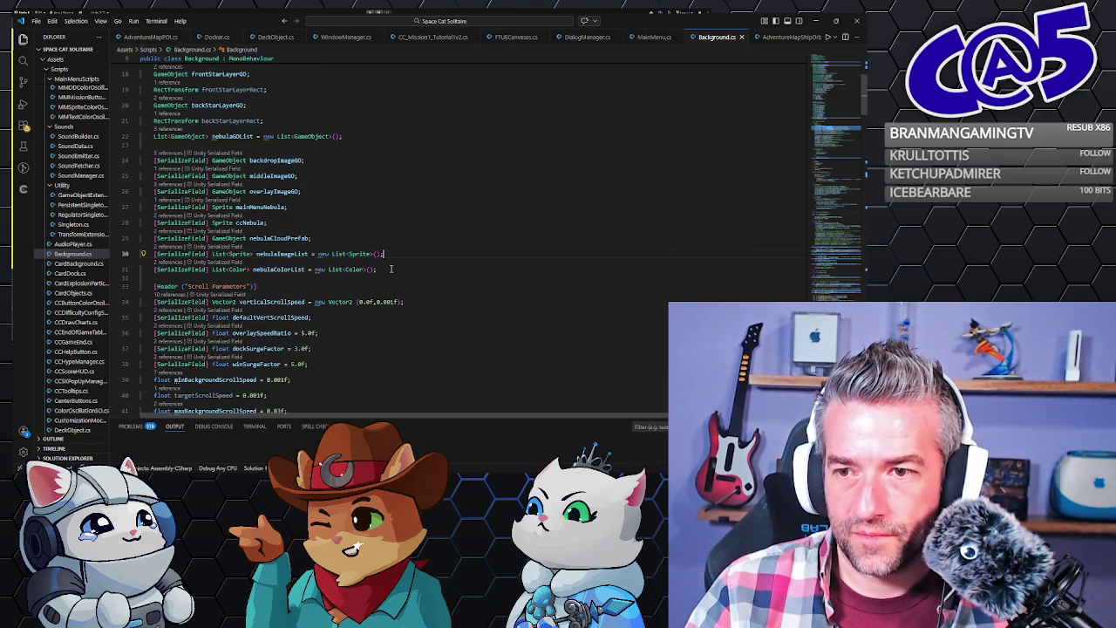
pyautogui.moveTo(392, 268); pyautogui.dragTo(405, 258)
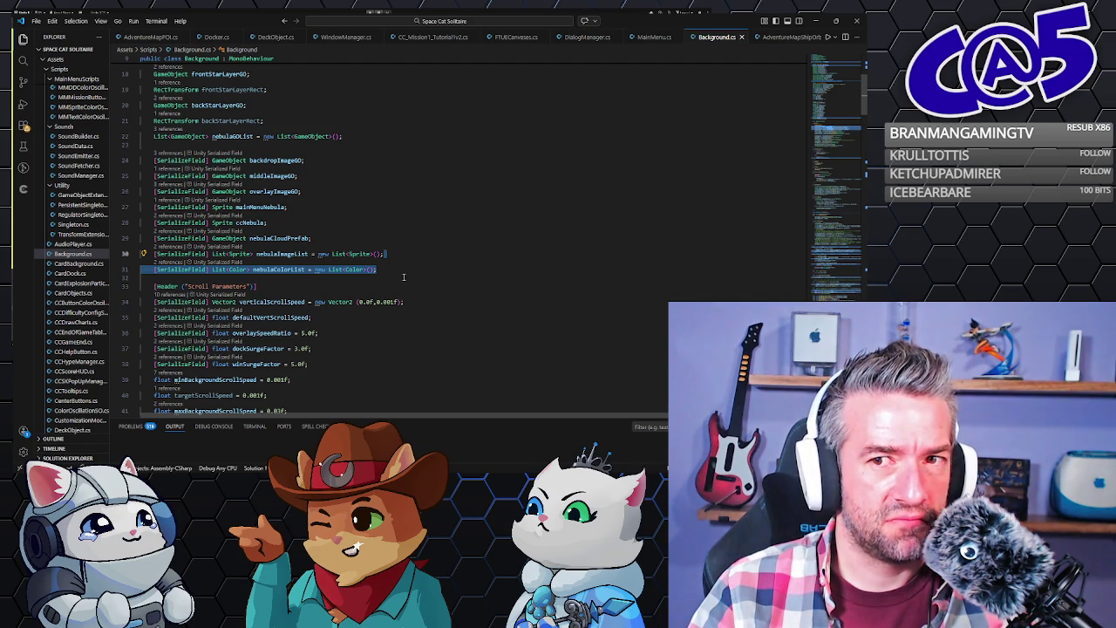
pyautogui.click(352, 136)
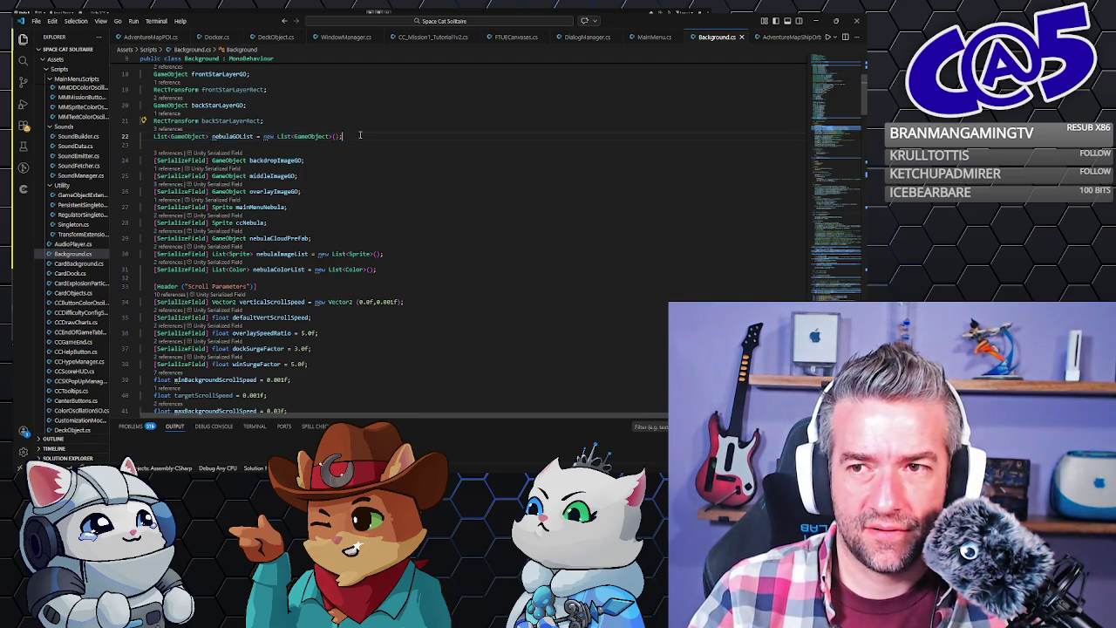
# Duplicate the nebulaGOList declaration line and rename the copy to starGOList.
pyautogui.hotkey('shift', 'alt', 'Down')
pyautogui.doubleClick(232, 152)
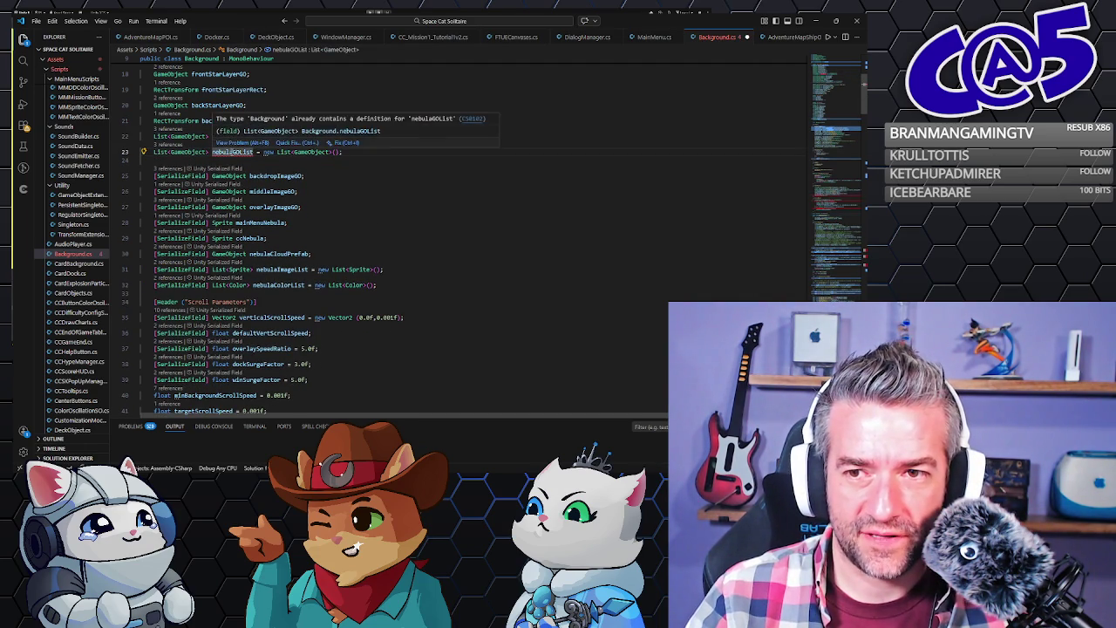
pyautogui.write('starGOList')
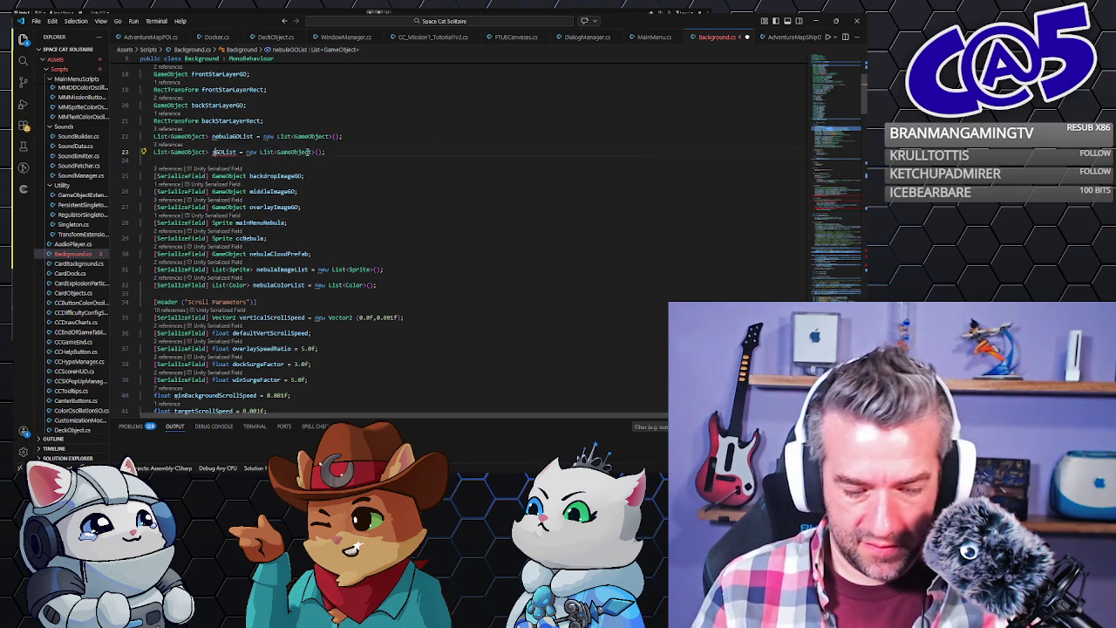
pyautogui.press('End')
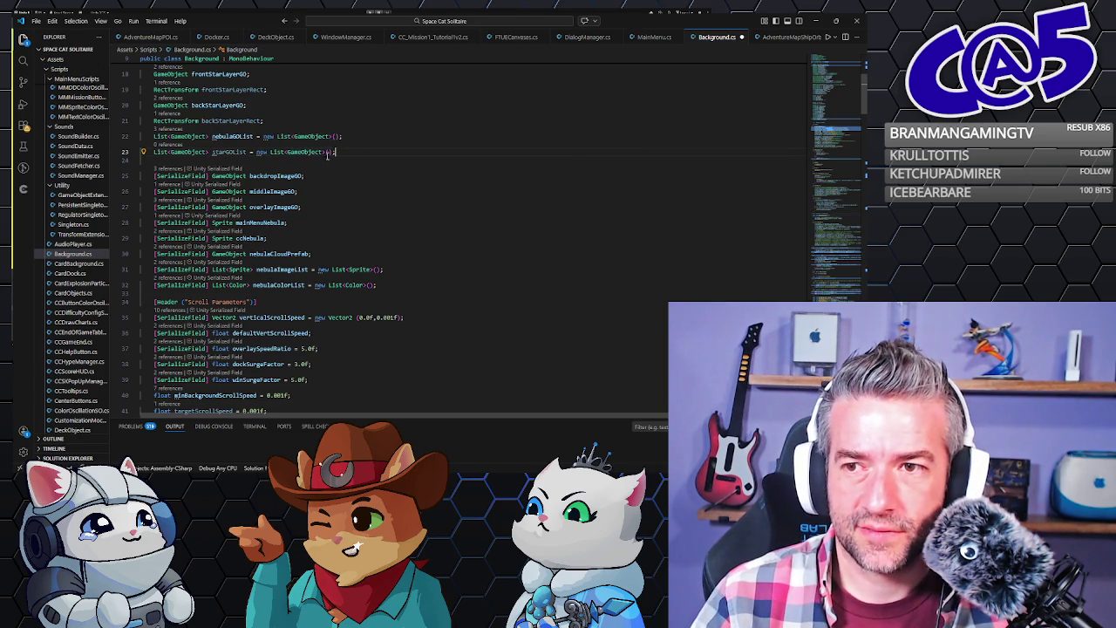
pyautogui.doubleClick(222, 152)
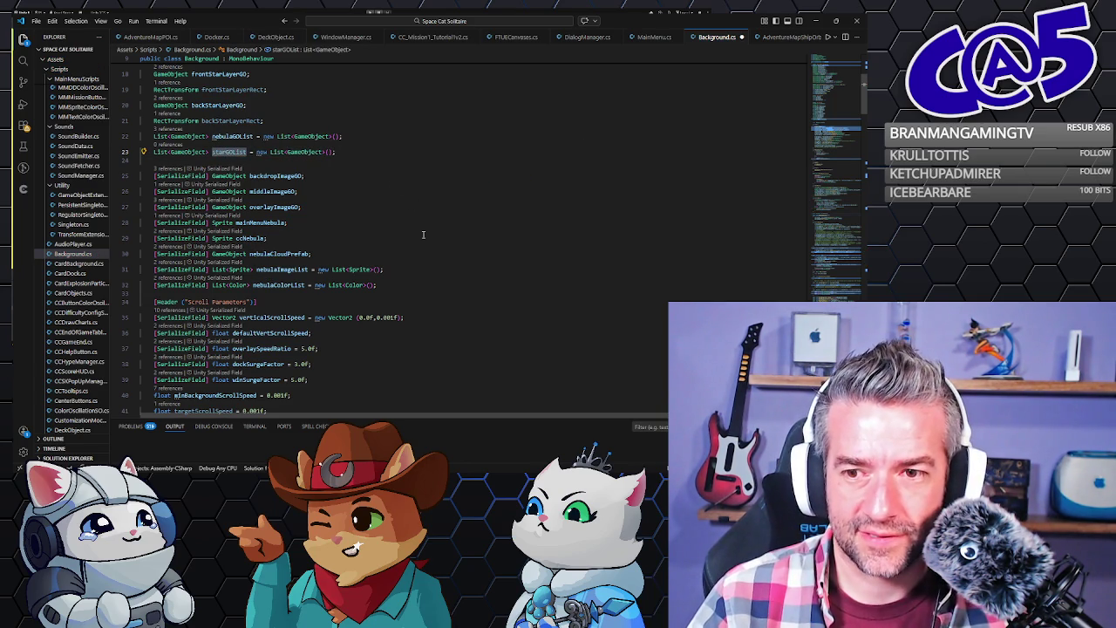
pyautogui.scroll(-1, 431, 252)
pyautogui.scroll(2, 261, 174)
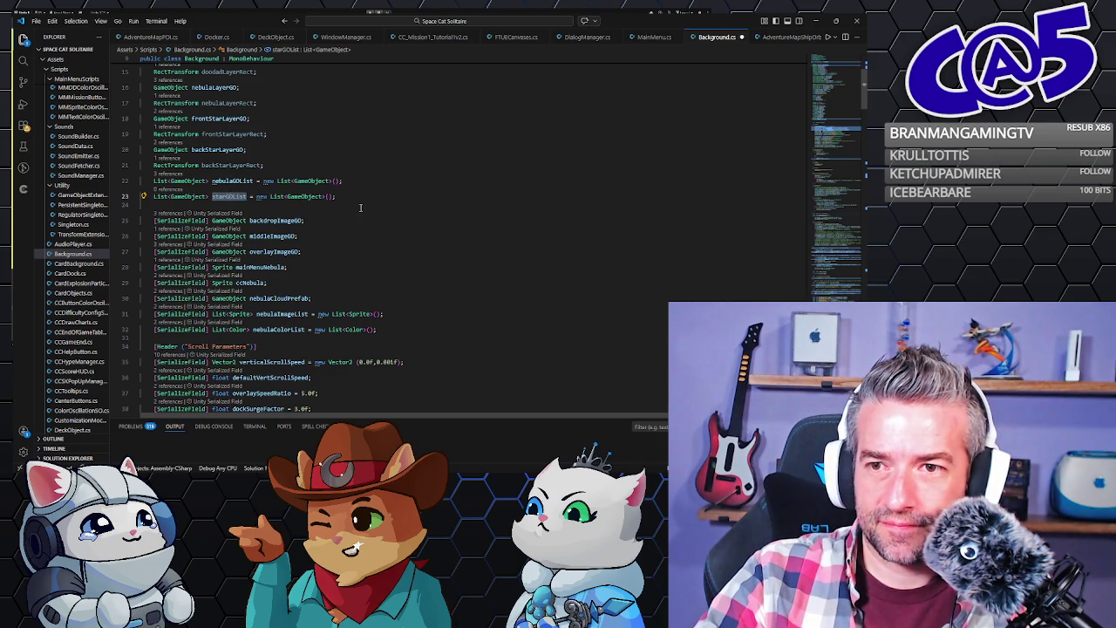
pyautogui.scroll(-10, 357, 205)
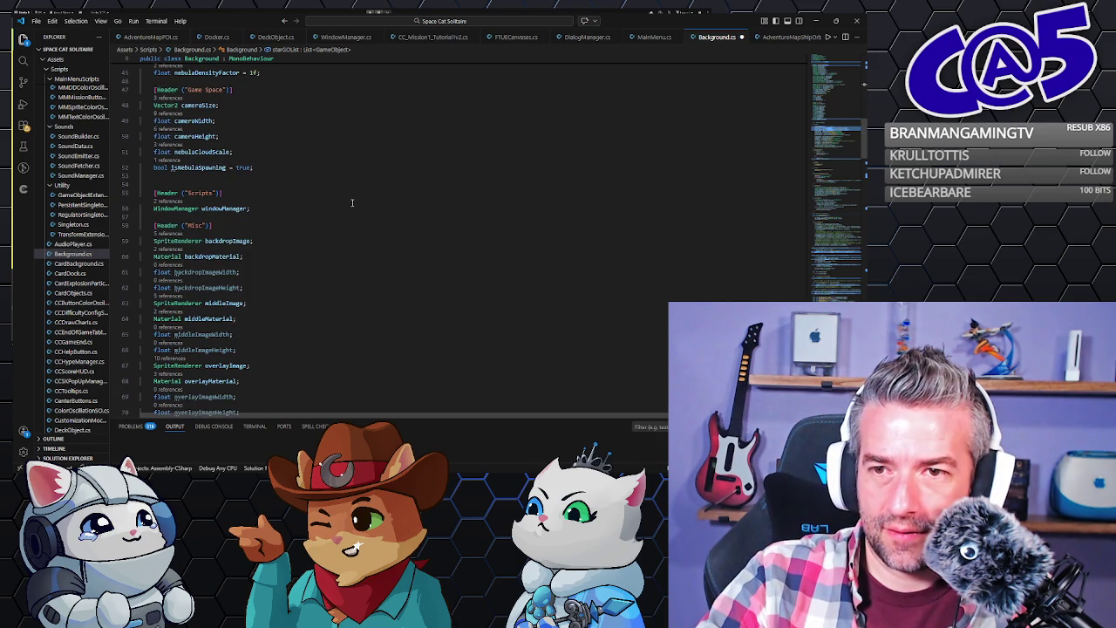
pyautogui.scroll(2, 351, 203)
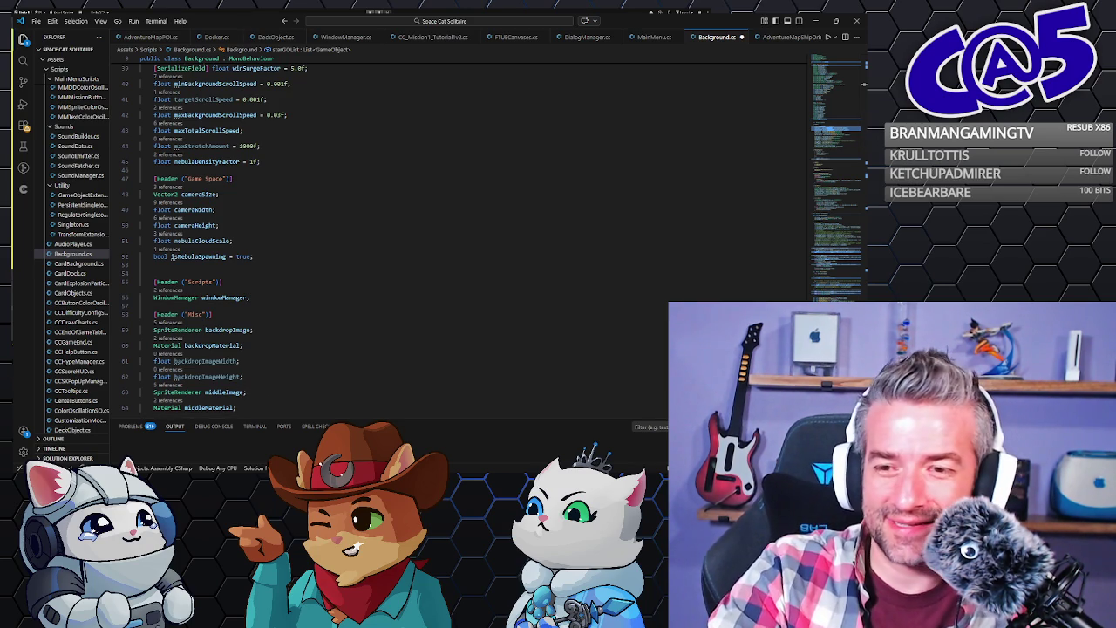
pyautogui.scroll(-2, 293, 313)
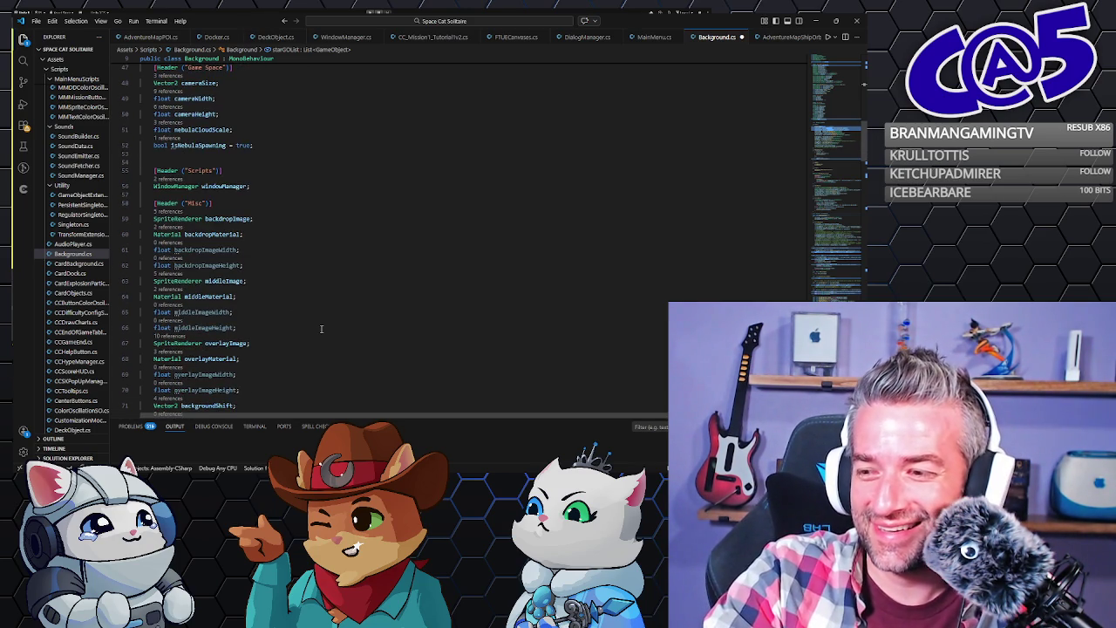
pyautogui.scroll(-4, 293, 316)
pyautogui.scroll(-15, 274, 296)
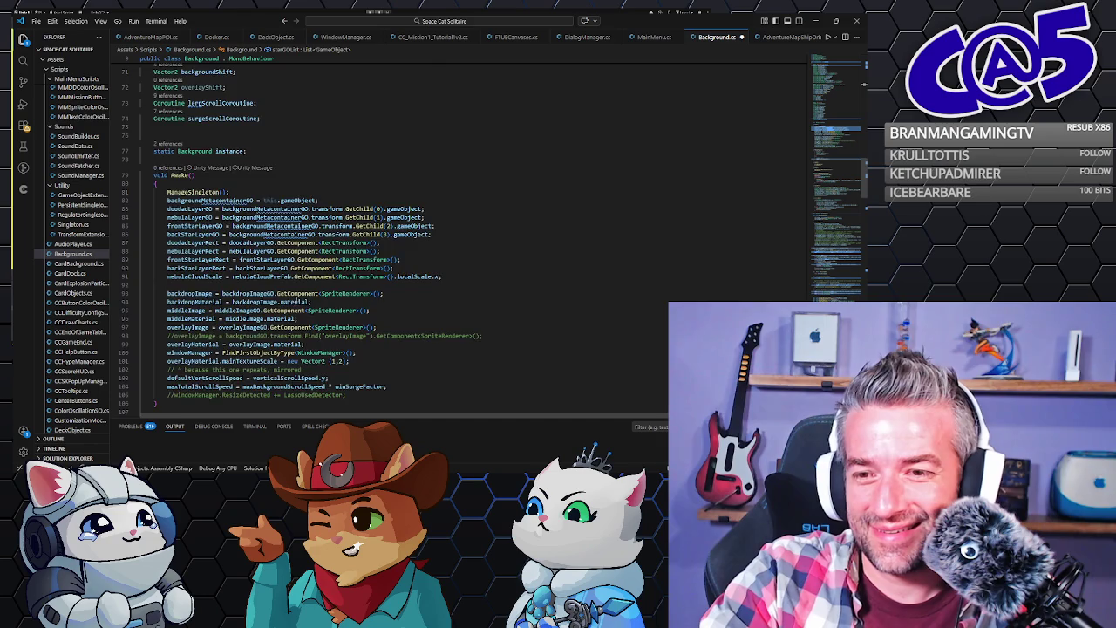
pyautogui.scroll(-3, 316, 306)
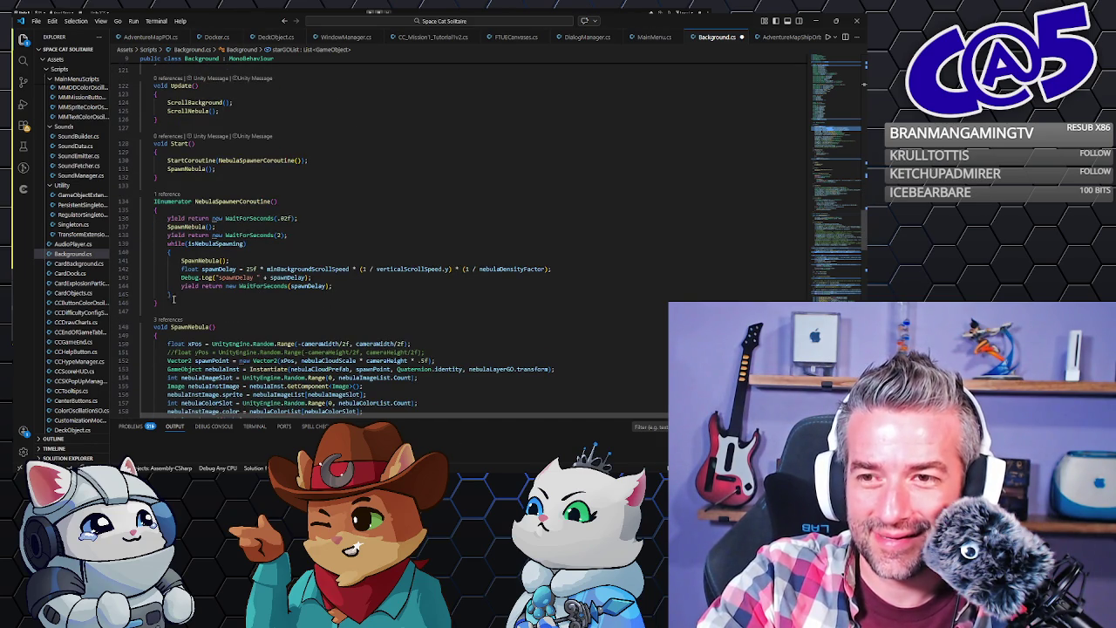
pyautogui.moveTo(163, 303); pyautogui.dragTo(270, 176)
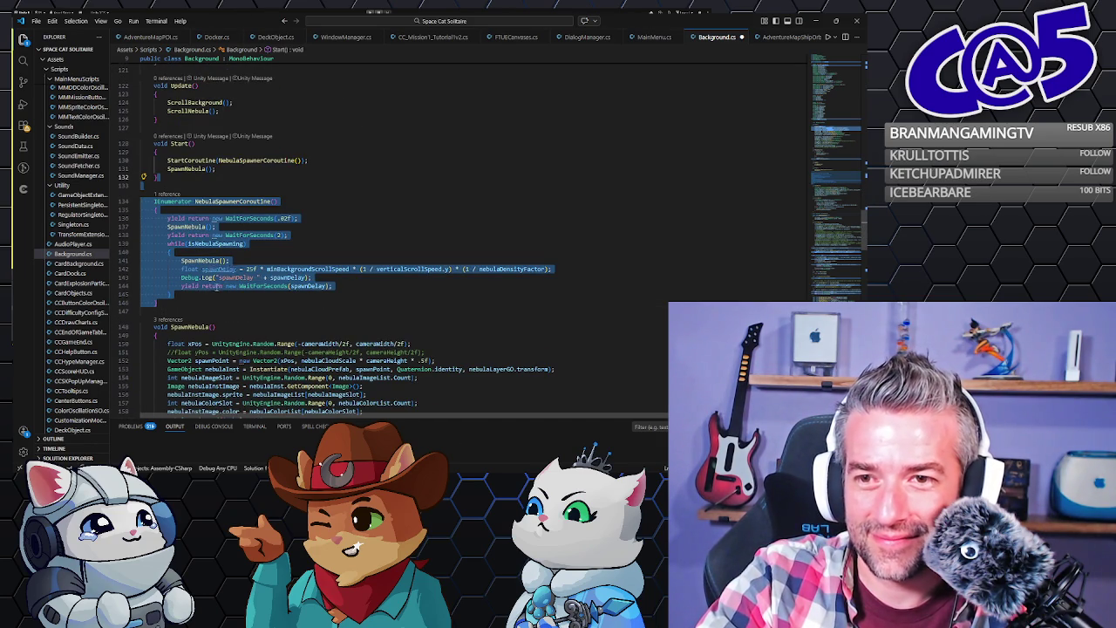
# Duplicate NebulaSpawnerCoroutine below itself and rename the copy StarSpawnerCoroutine.
pyautogui.hotkey('ctrl', 'c')
pyautogui.click(172, 303)
pyautogui.hotkey('ctrl', 'v')
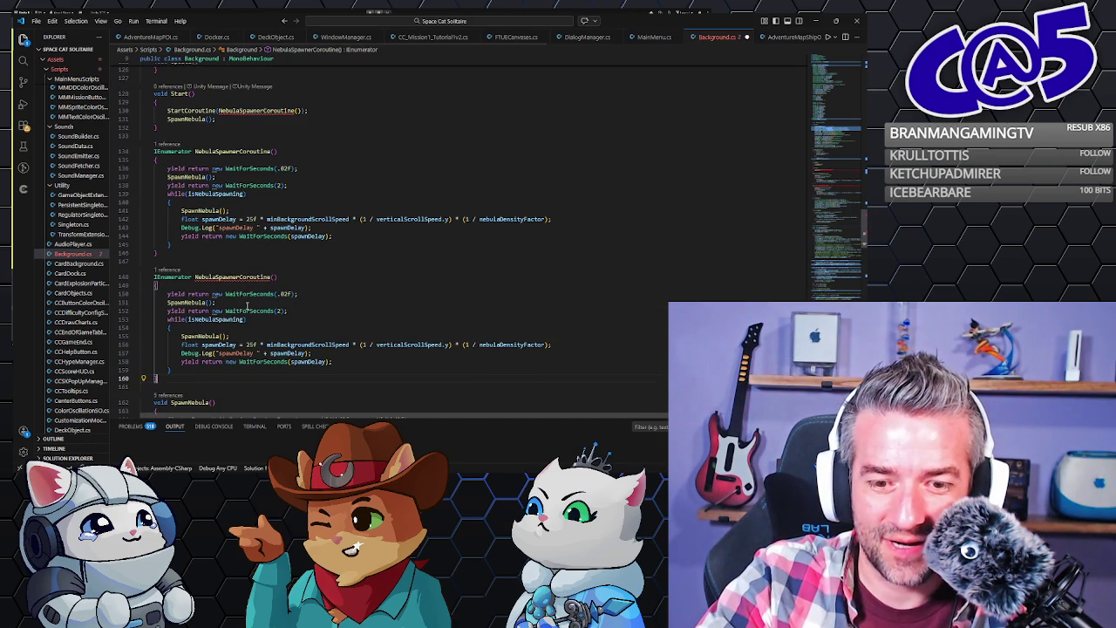
pyautogui.moveTo(215, 278)
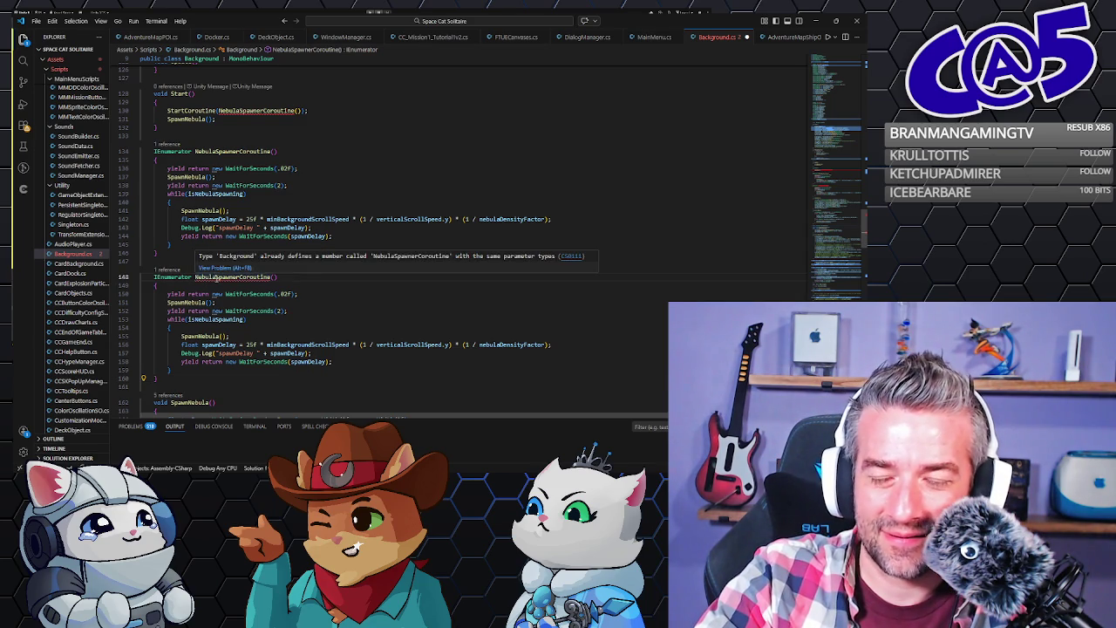
pyautogui.click(197, 277)
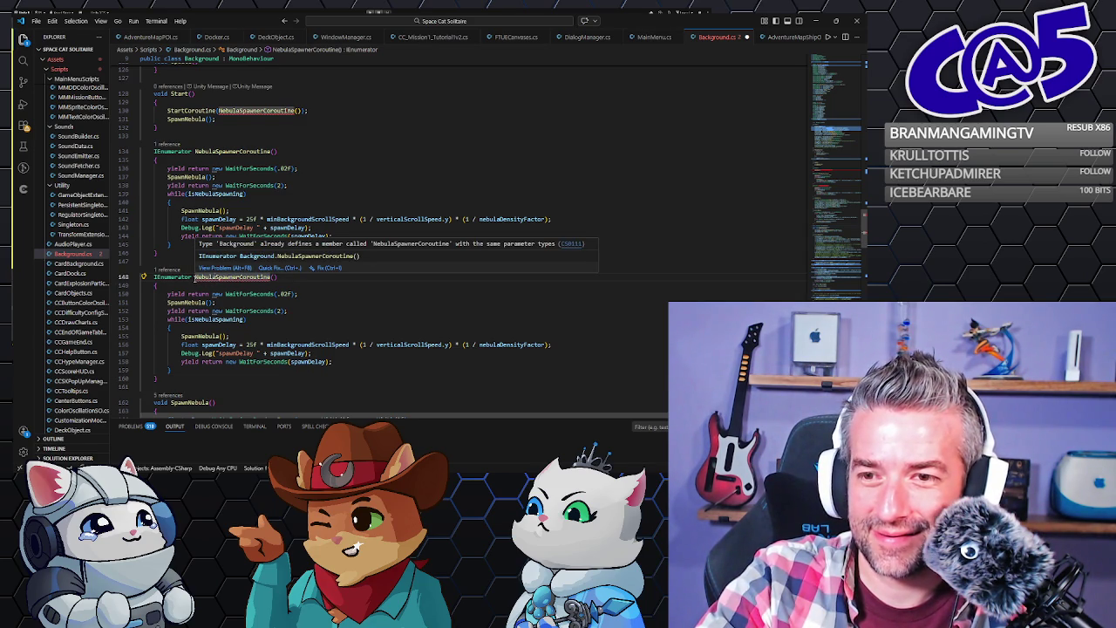
pyautogui.press('Delete')
pyautogui.press('Delete')
pyautogui.press('Delete')
pyautogui.write('Star')
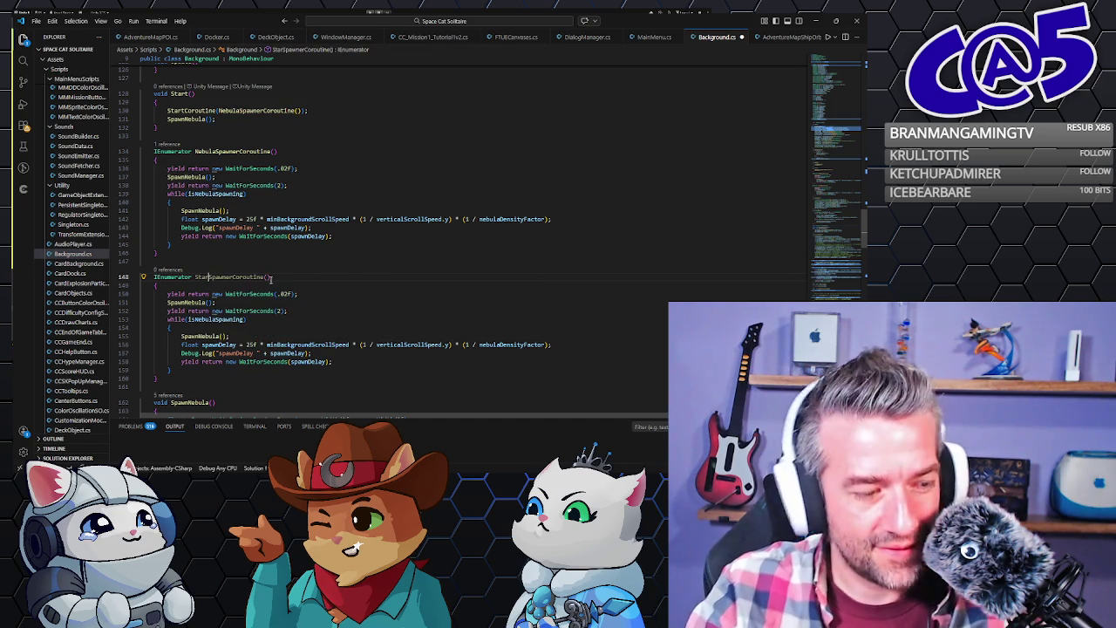
# Change StarSpawnerCoroutine's initial WaitForSeconds delay from .02f to .01f.
pyautogui.hotkey('alt', 'Tab')
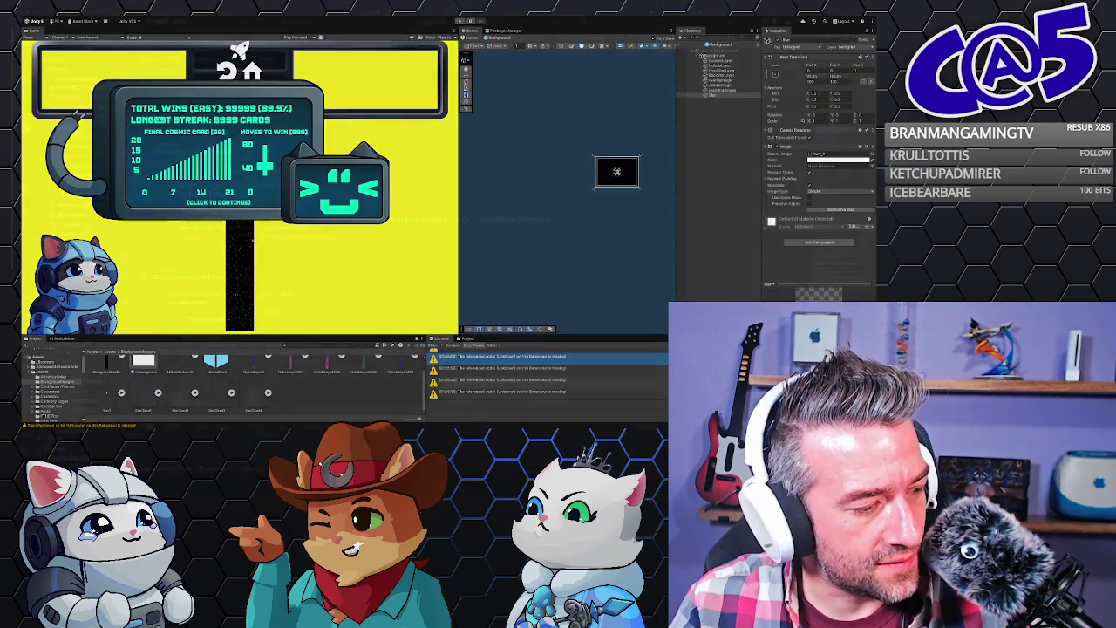
pyautogui.hotkey('alt', 'Tab')
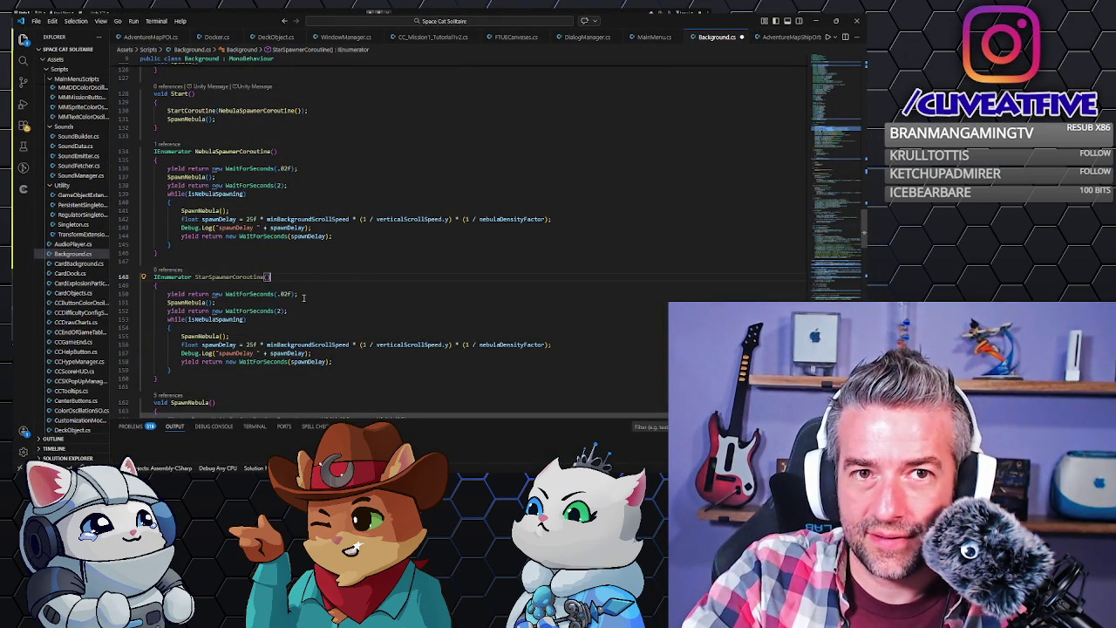
pyautogui.press('Down')
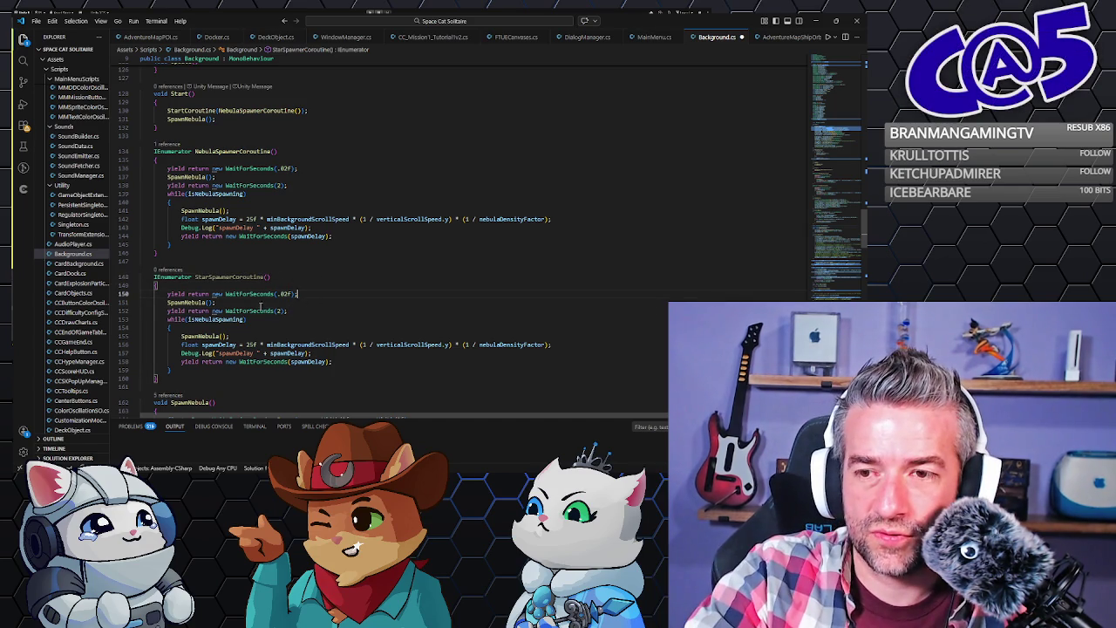
pyautogui.press('Down')
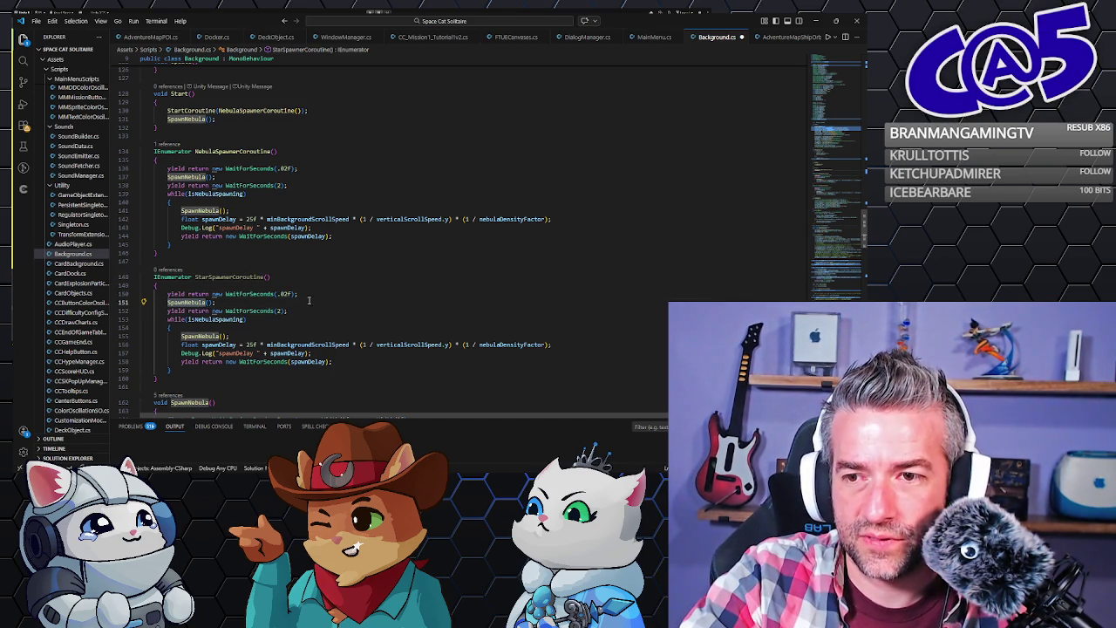
pyautogui.click(305, 294)
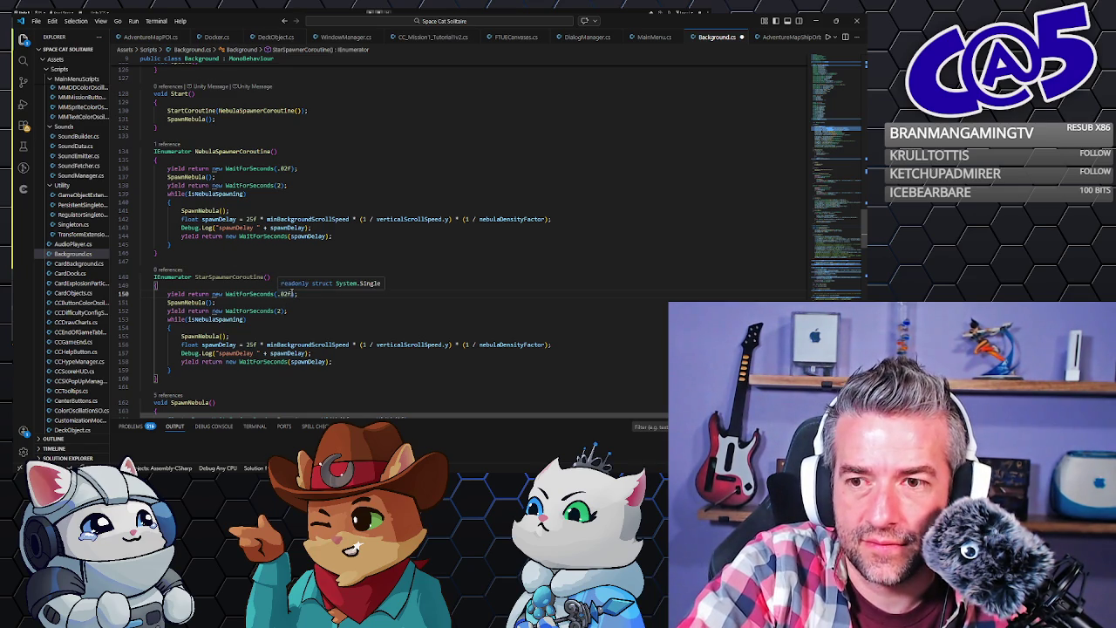
pyautogui.click(286, 294)
pyautogui.press('BackSpace')
pyautogui.write('1')
pyautogui.click(217, 303)
pyautogui.click(194, 303)
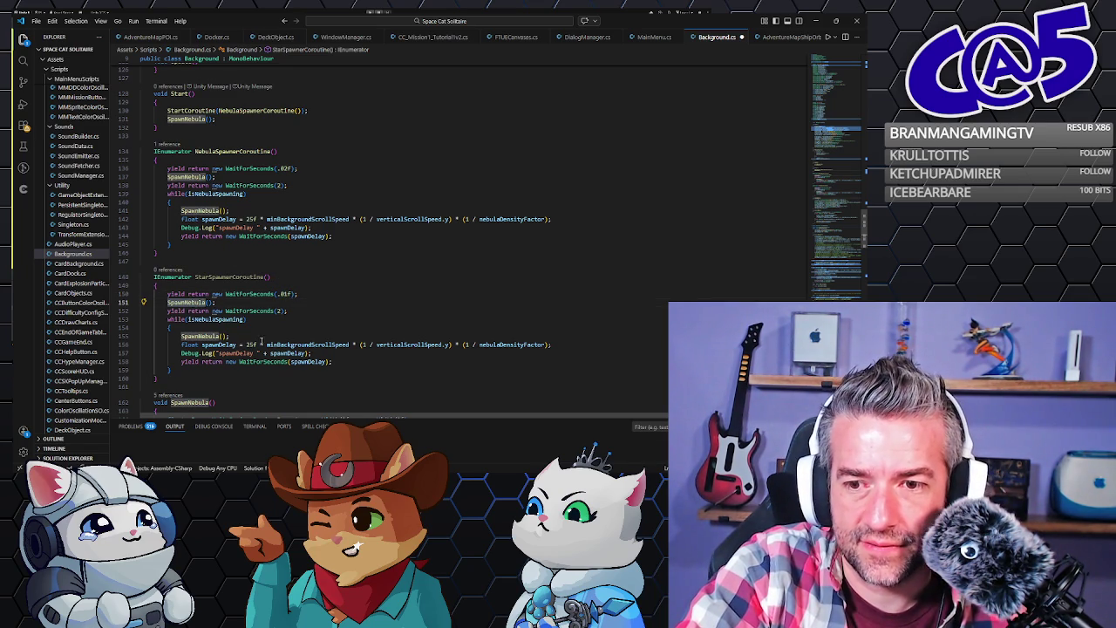
pyautogui.scroll(-5, 262, 341)
# Paste a copy of SpawnNebula below StarSpawnerCoroutine and rename it SpawnStar.
pyautogui.moveTo(172, 331); pyautogui.dragTo(199, 203)
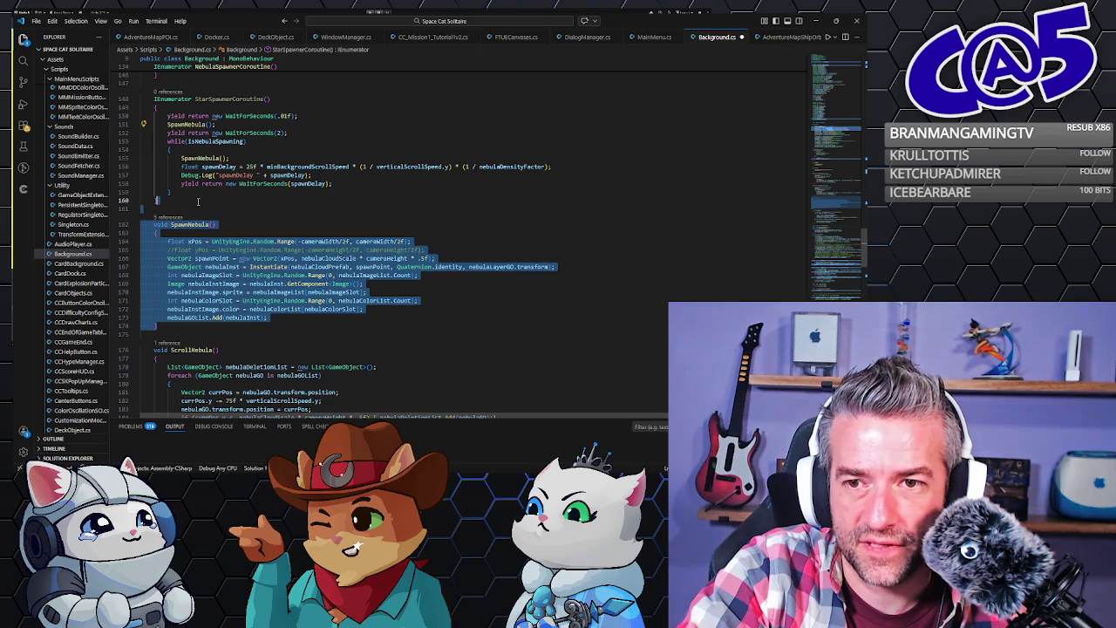
pyautogui.click(199, 204)
pyautogui.hotkey('ctrl', 'v')
pyautogui.click(200, 224)
pyautogui.press('BackSpace')
pyautogui.press('BackSpace')
pyautogui.press('BackSpace')
pyautogui.write('Star')
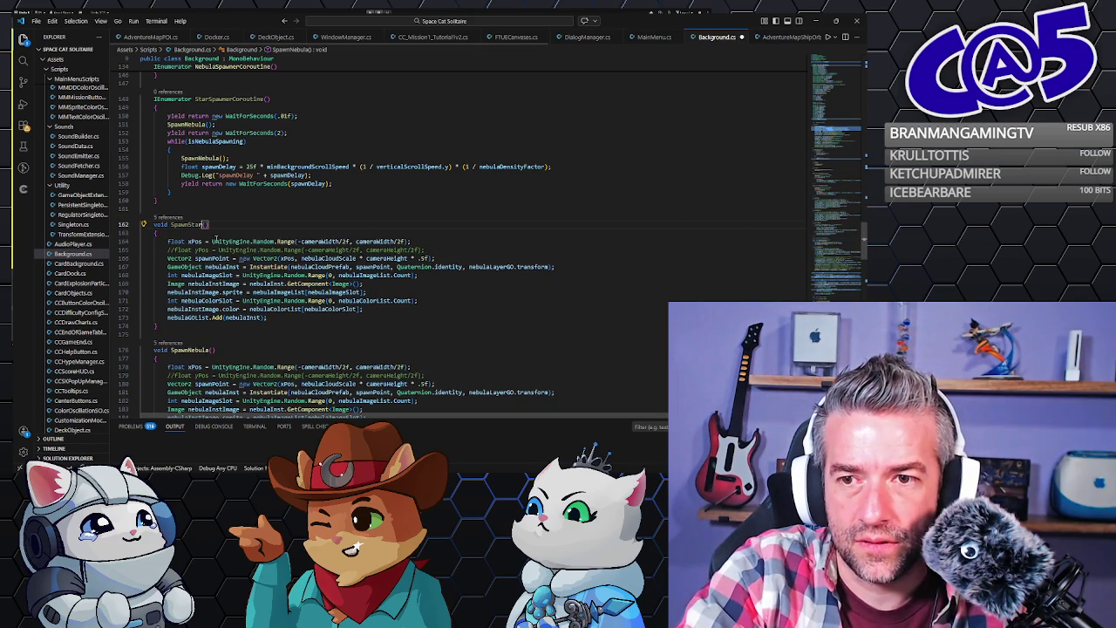
# Add a serialized GameObject starPrefab field below nebulaColorList, copied from nebulaCloudPrefab, and save.
pyautogui.scroll(6, 254, 221)
pyautogui.scroll(20, 254, 221)
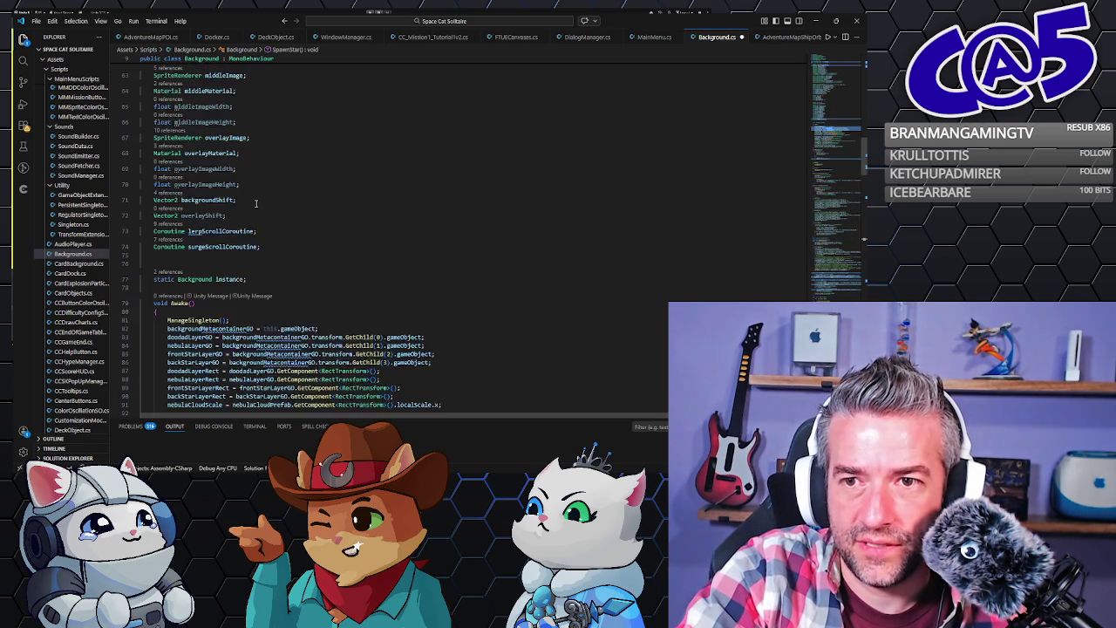
pyautogui.scroll(4, 256, 203)
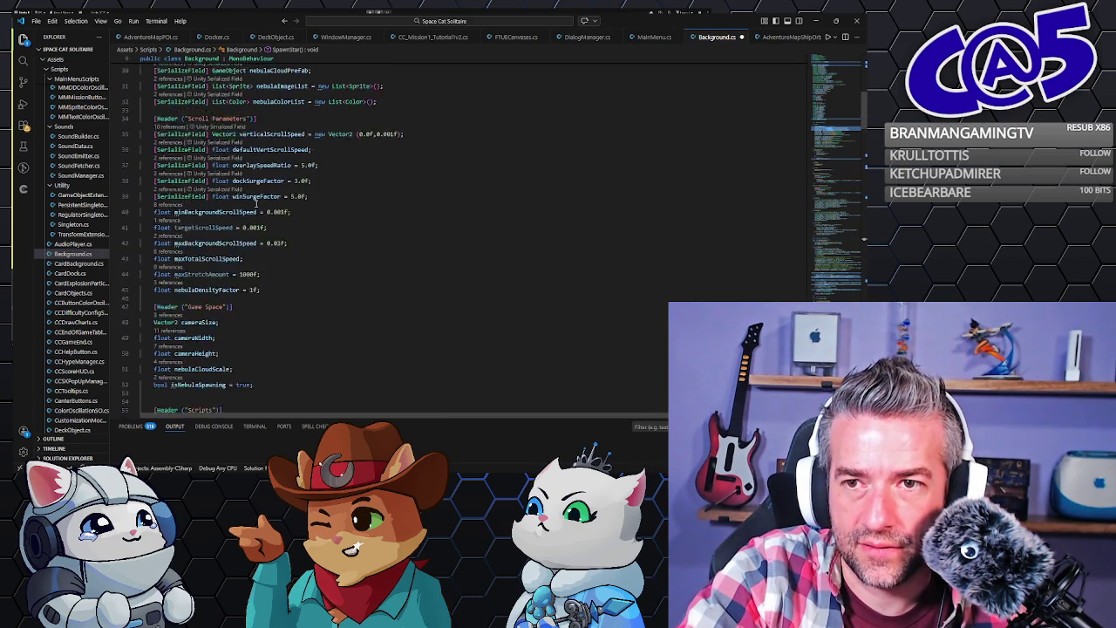
pyautogui.scroll(2, 256, 203)
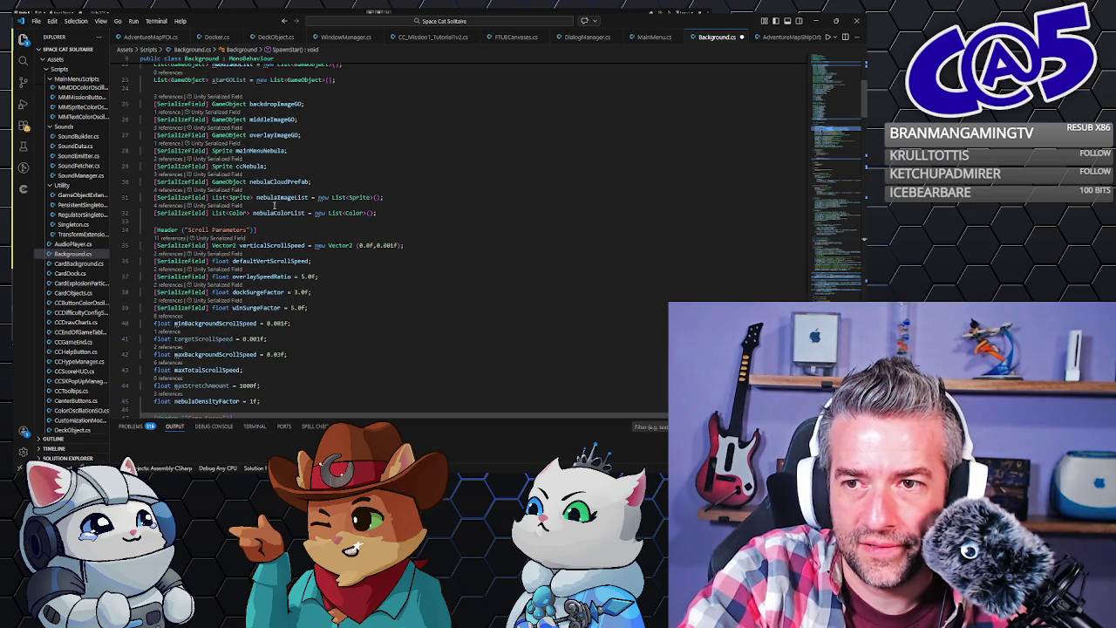
pyautogui.doubleClick(280, 213)
pyautogui.scroll(2, 281, 213)
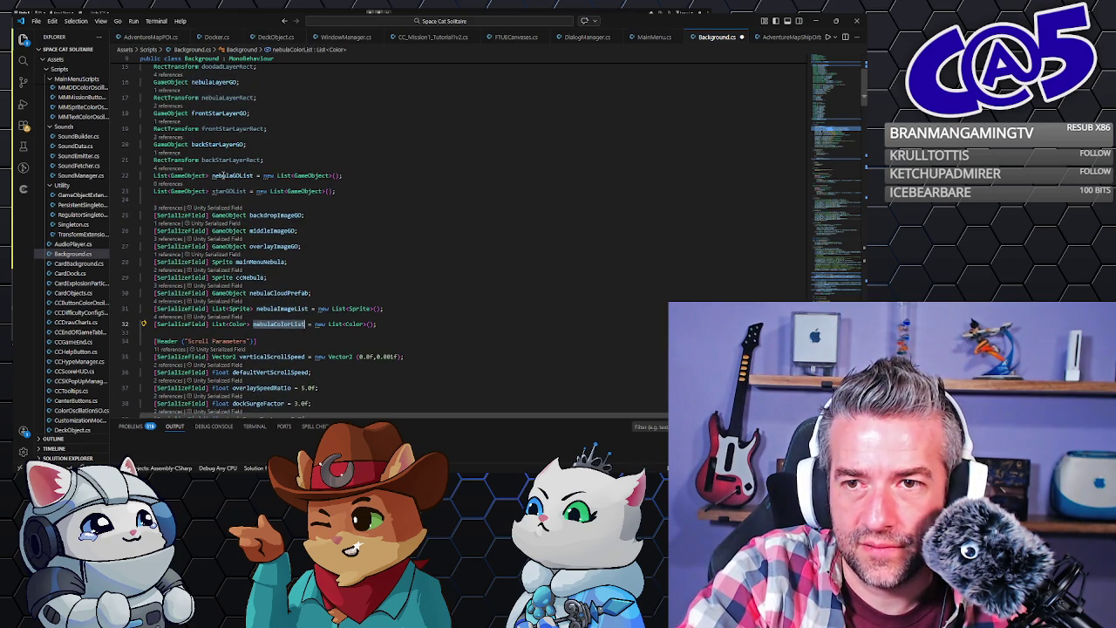
pyautogui.scroll(3, 223, 176)
pyautogui.scroll(-3, 251, 177)
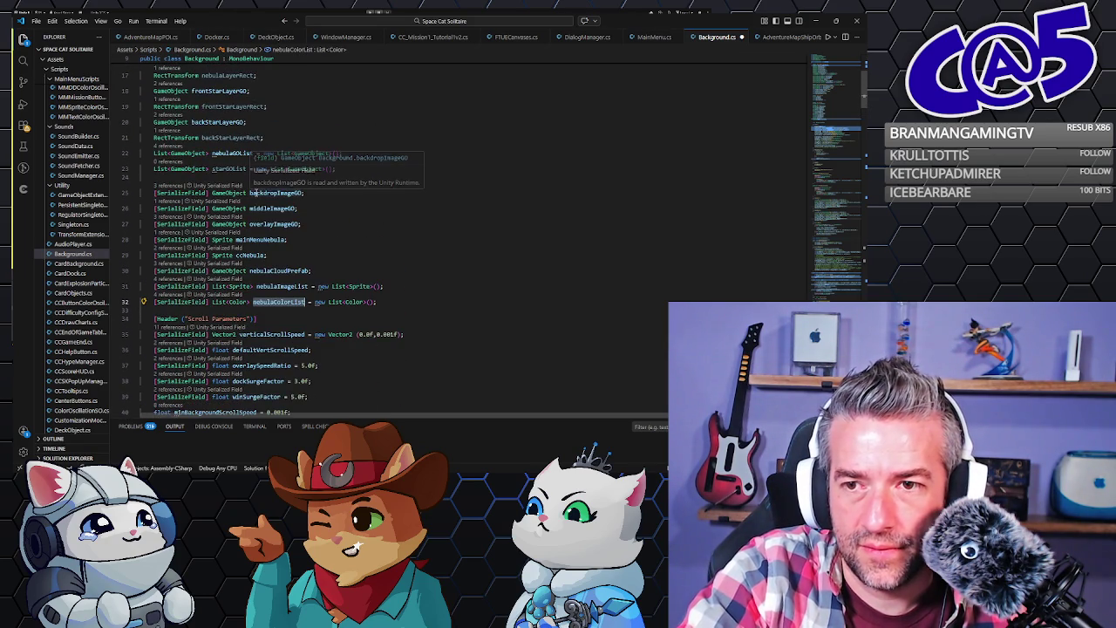
pyautogui.scroll(-1, 265, 202)
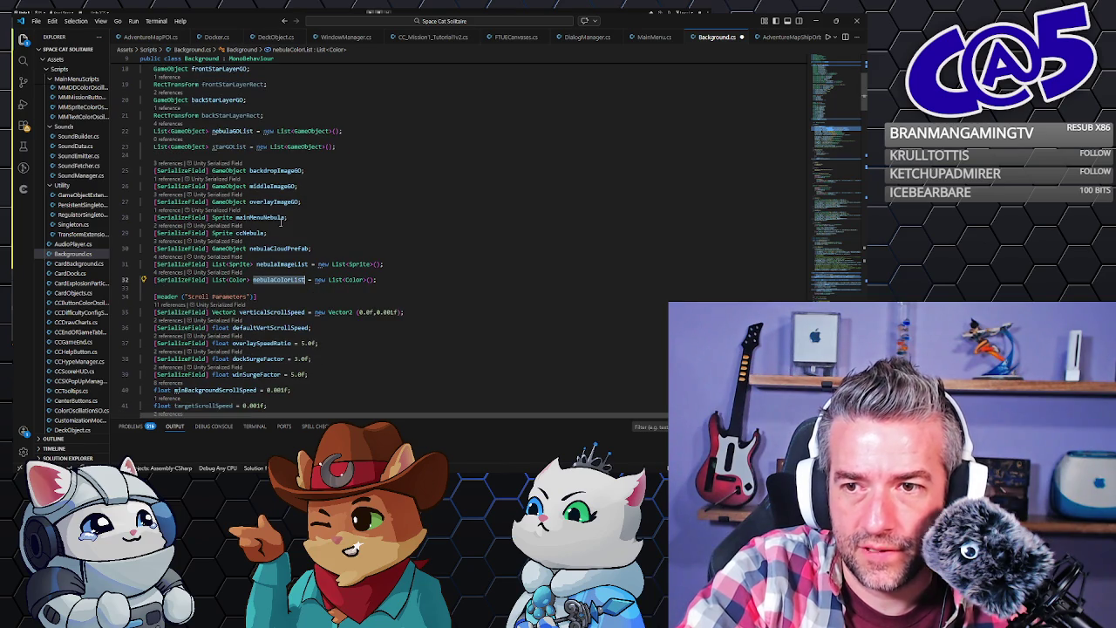
pyautogui.click(327, 248)
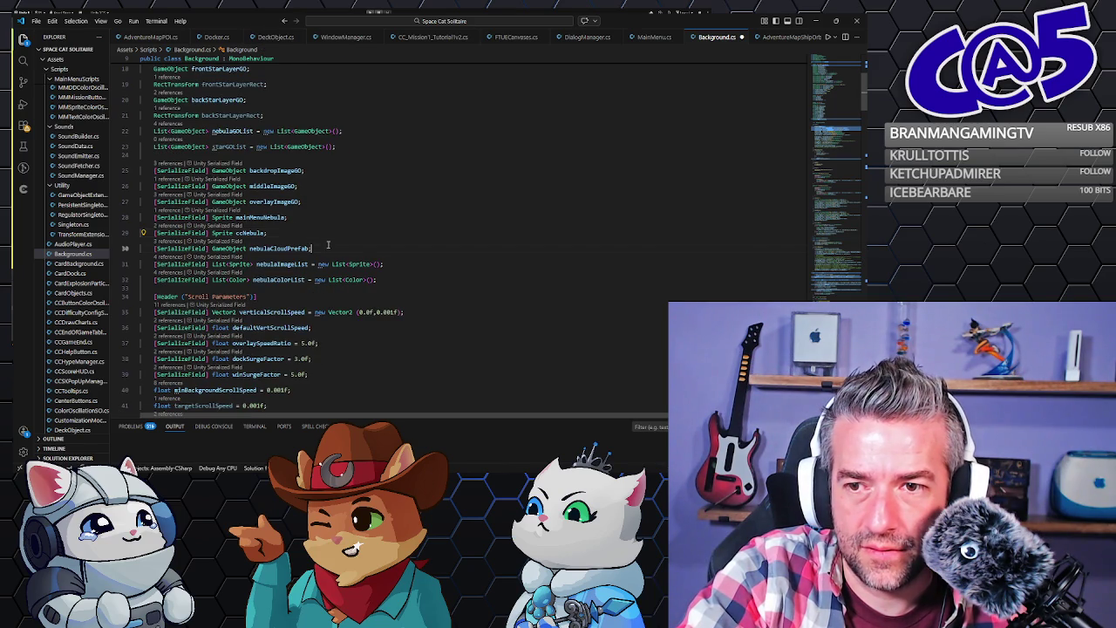
pyautogui.moveTo(329, 246); pyautogui.dragTo(340, 240)
pyautogui.hotkey('ctrl', 'c')
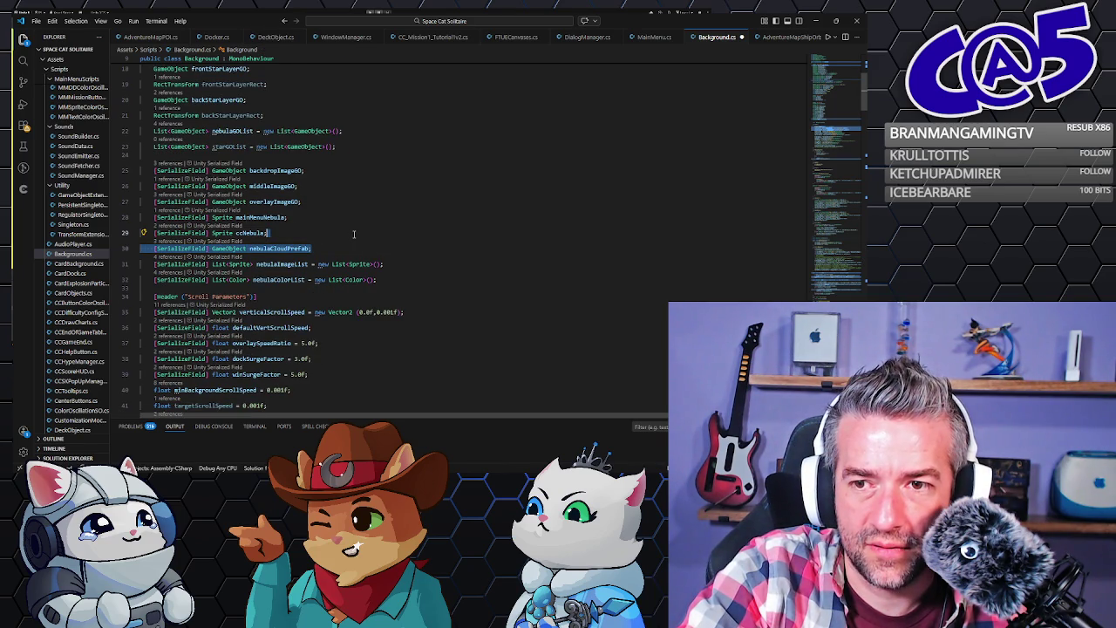
pyautogui.click(386, 280)
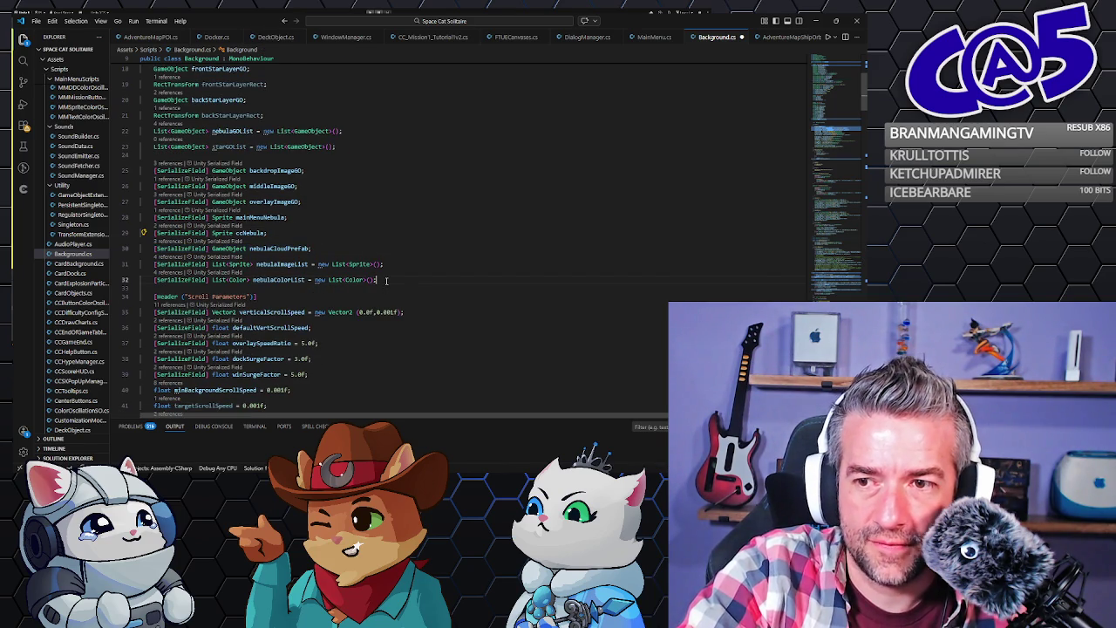
pyautogui.press('Return')
pyautogui.hotkey('ctrl', 'v')
pyautogui.hotkey('ctrl', 'shift', 'Left')
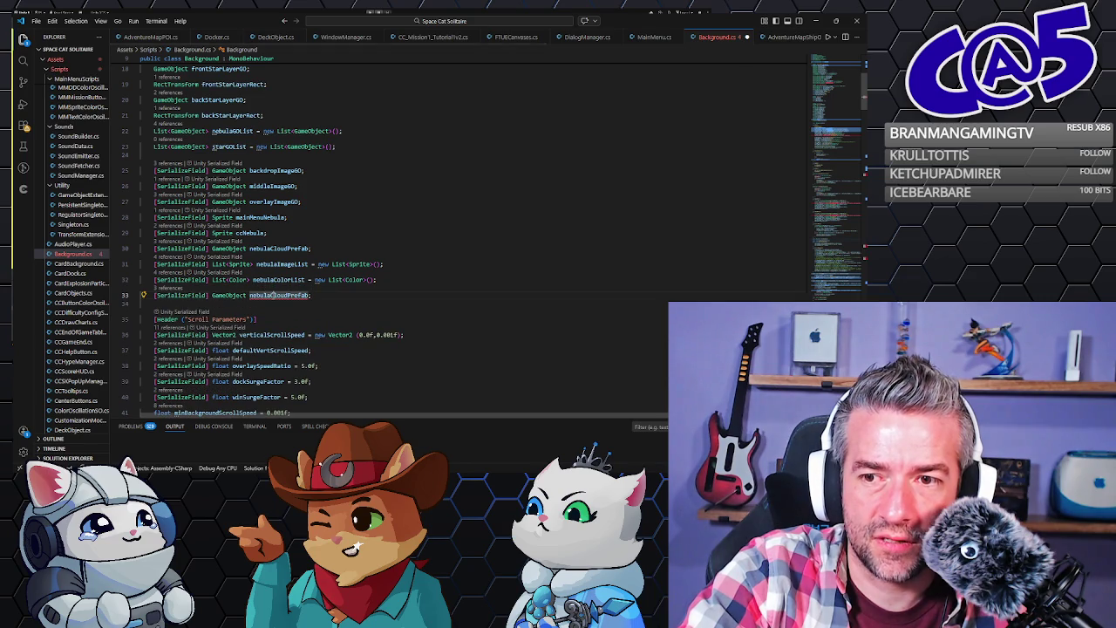
pyautogui.click(271, 296)
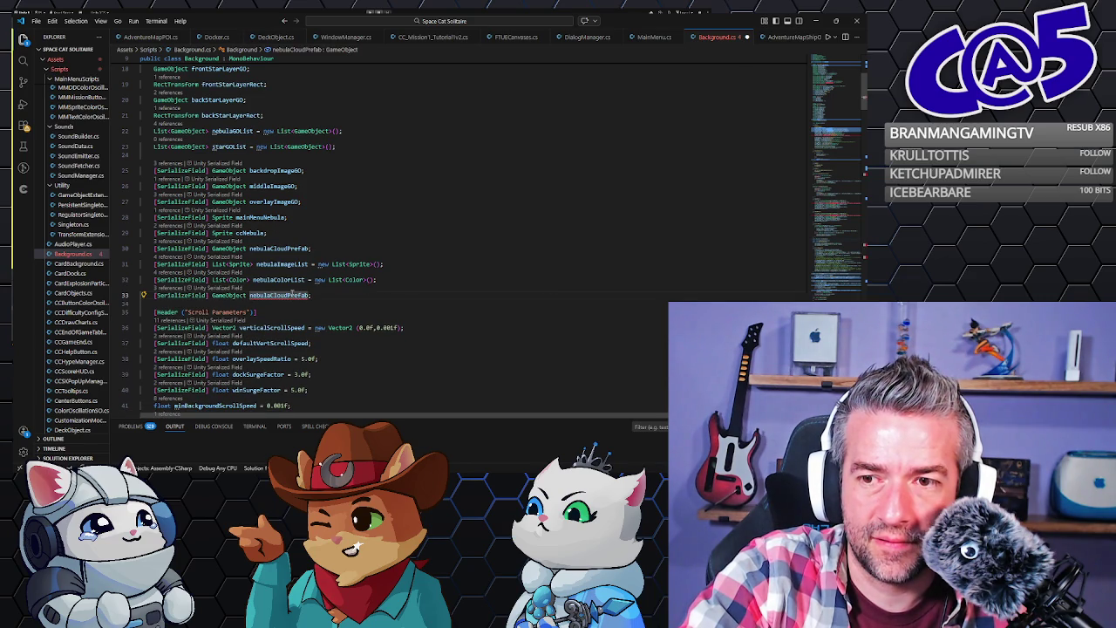
pyautogui.write('starPrefab')
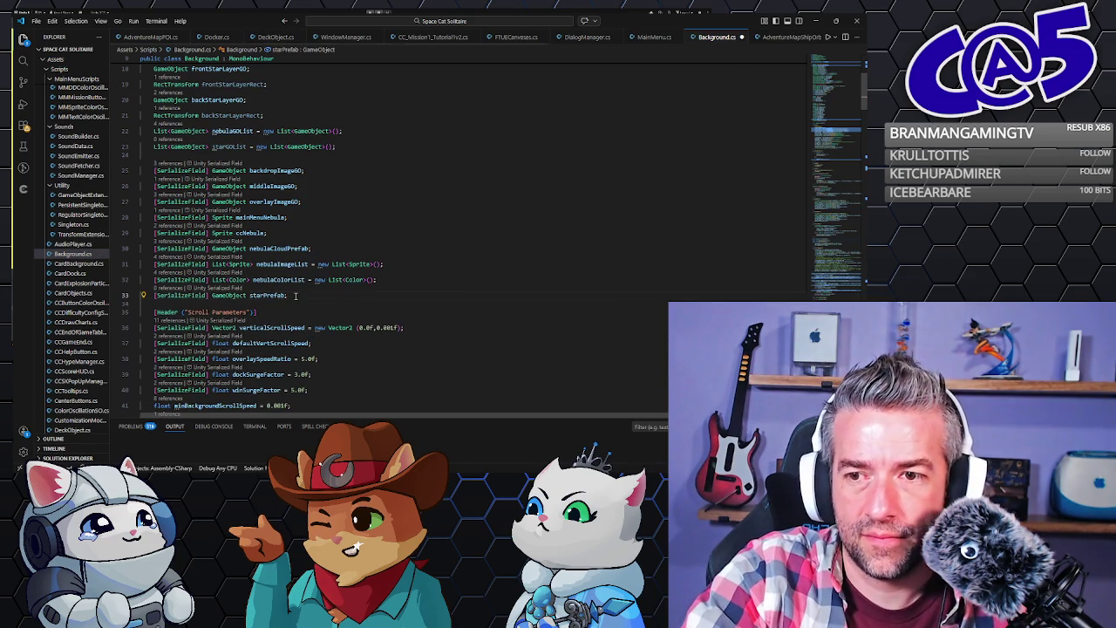
pyautogui.hotkey('ctrl', 's')
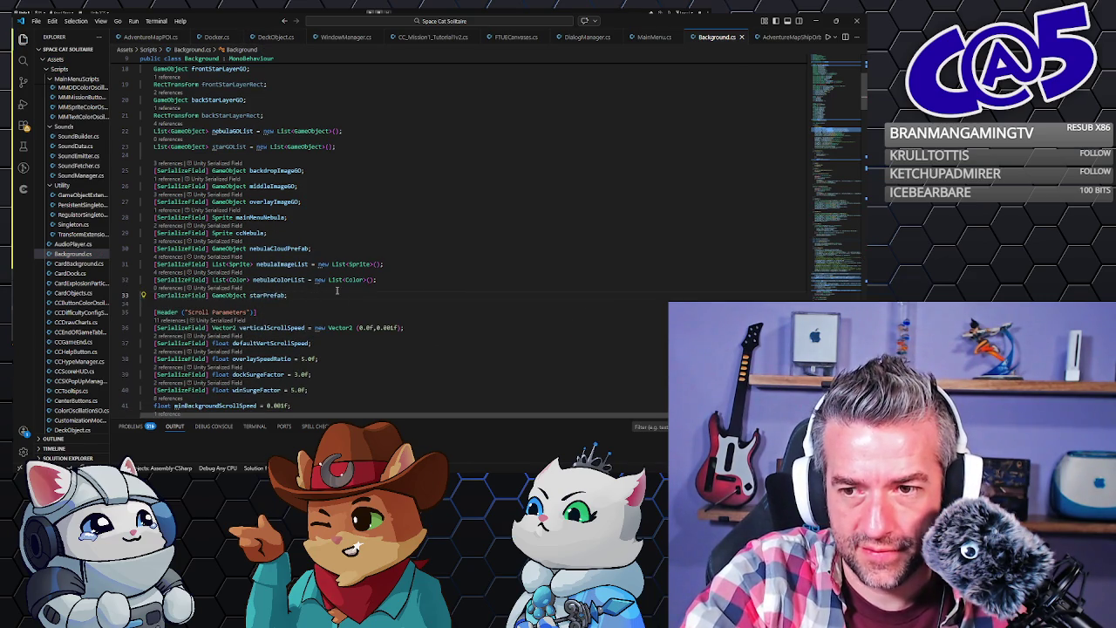
pyautogui.scroll(-10, 336, 291)
pyautogui.scroll(-17, 323, 279)
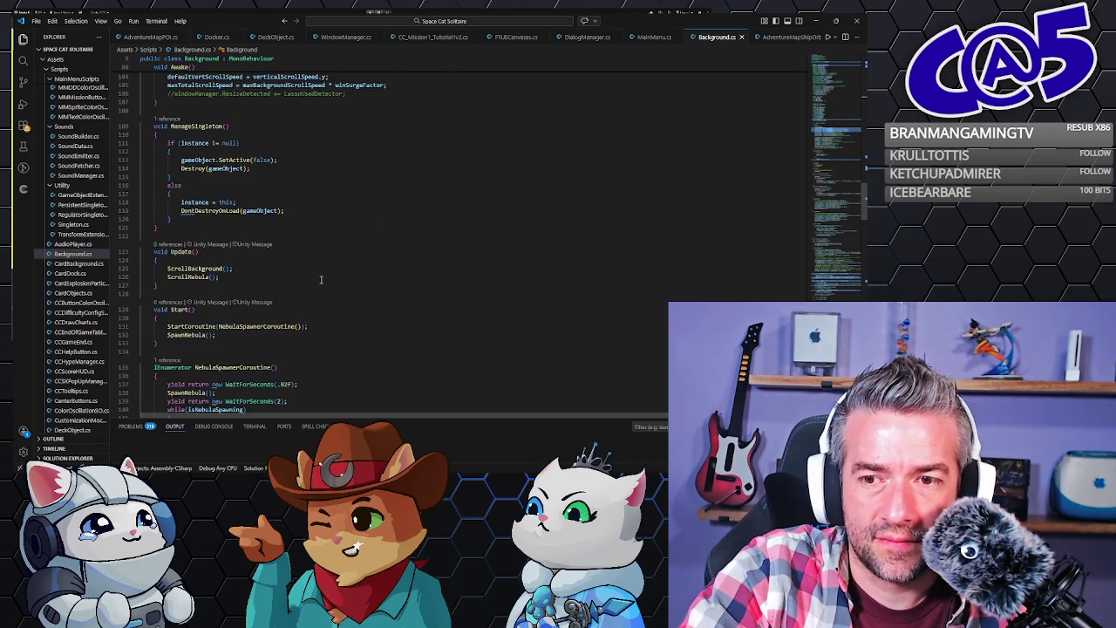
pyautogui.scroll(-3, 321, 280)
pyautogui.scroll(-4, 199, 257)
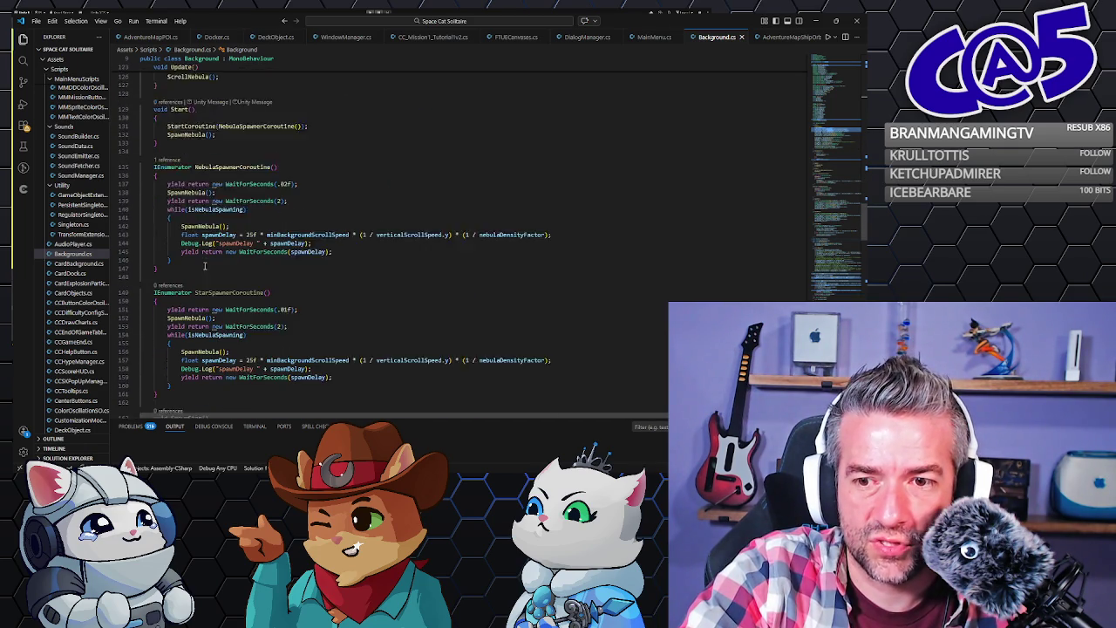
pyautogui.doubleClick(202, 270)
pyautogui.scroll(-5, 201, 270)
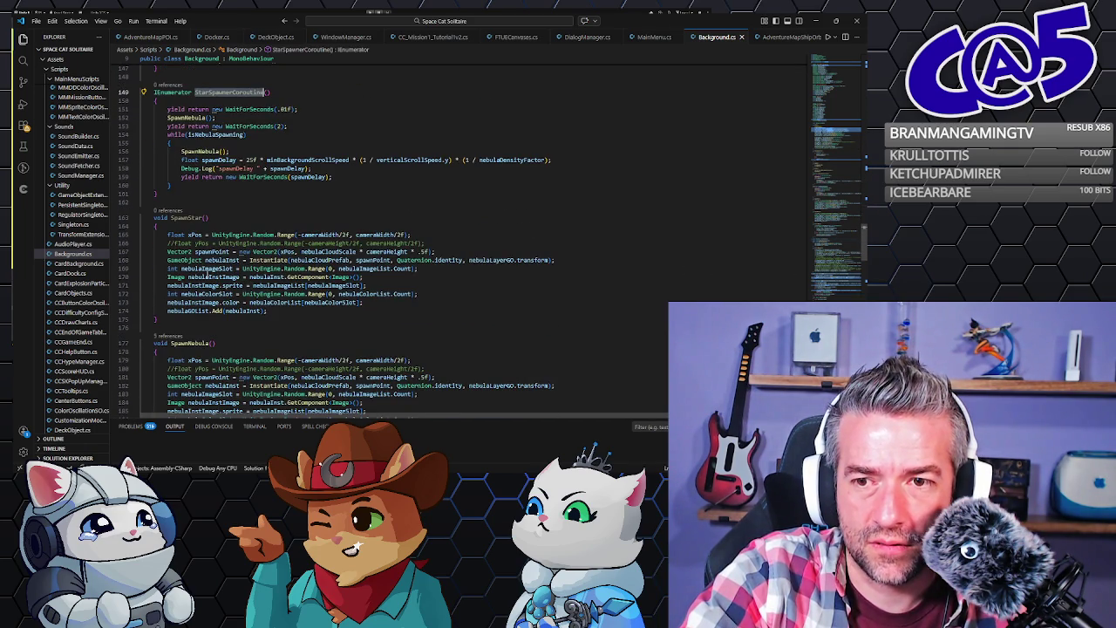
pyautogui.doubleClick(184, 217)
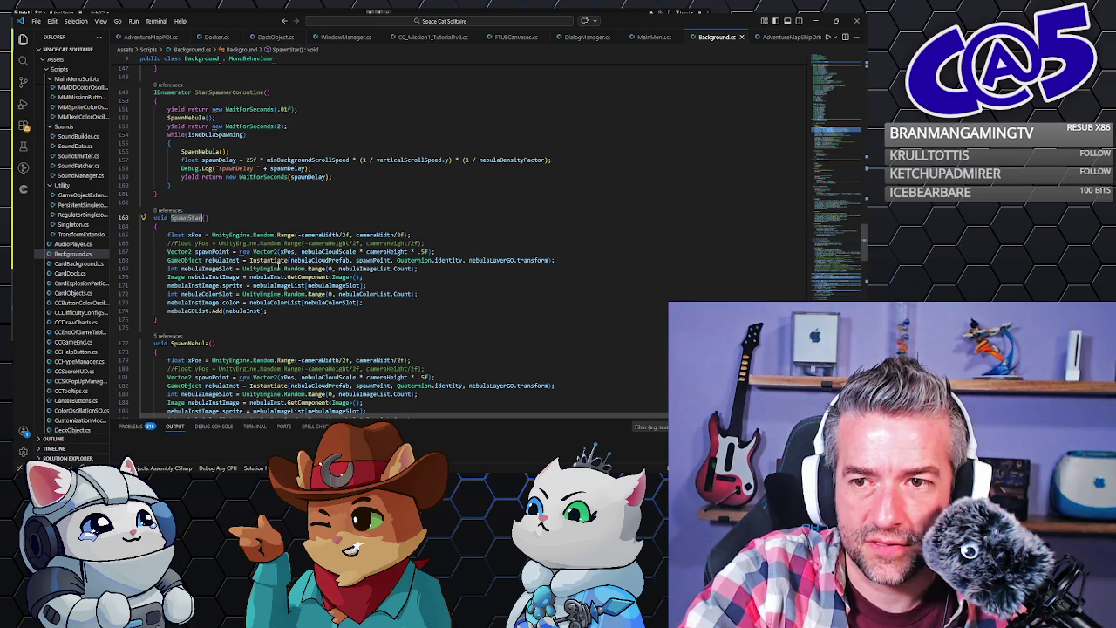
pyautogui.doubleClick(329, 252)
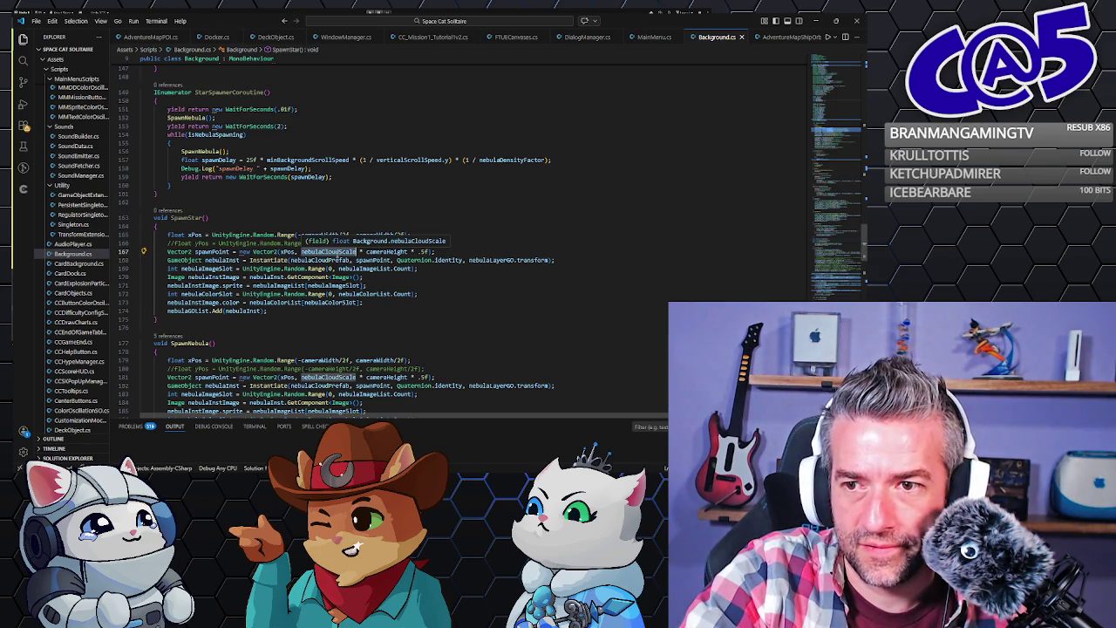
pyautogui.click(451, 250)
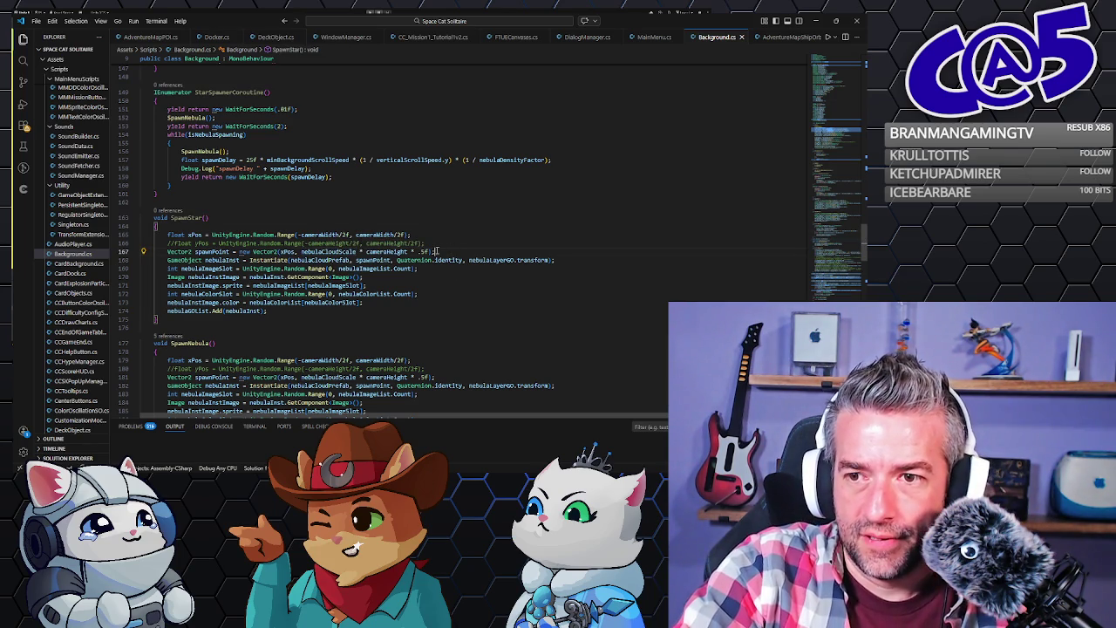
pyautogui.doubleClick(328, 252)
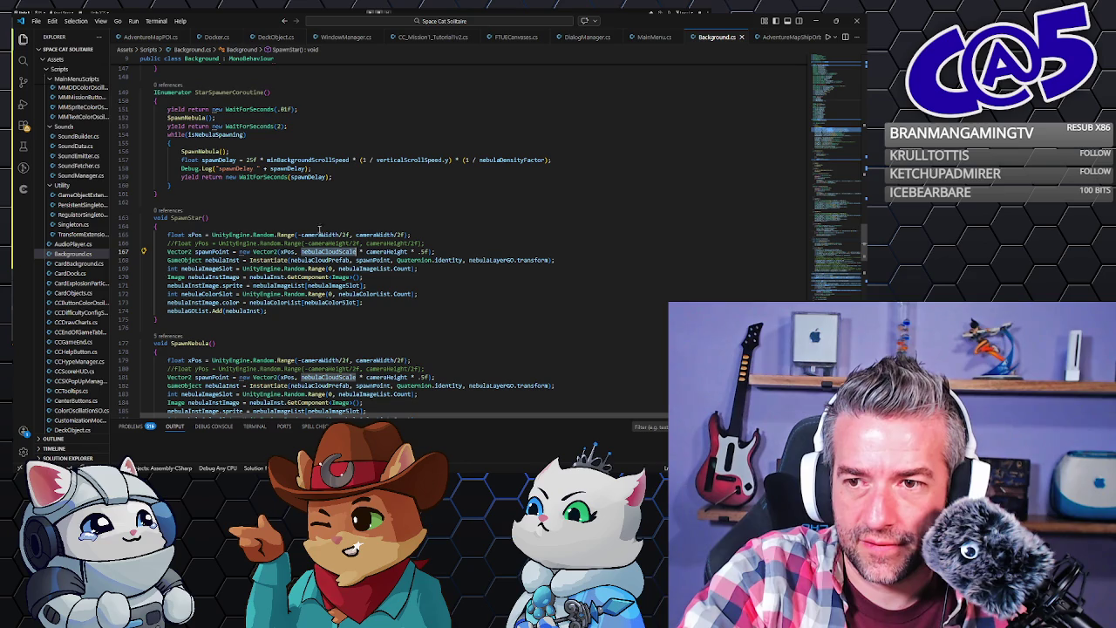
pyautogui.moveTo(300, 234); pyautogui.dragTo(393, 234)
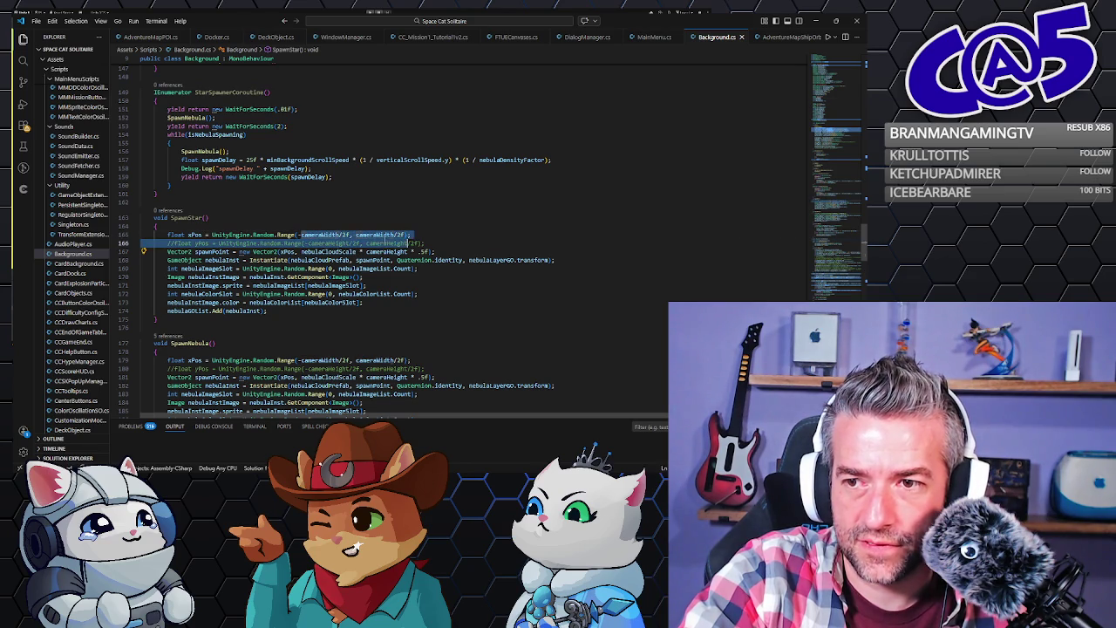
pyautogui.click(436, 244)
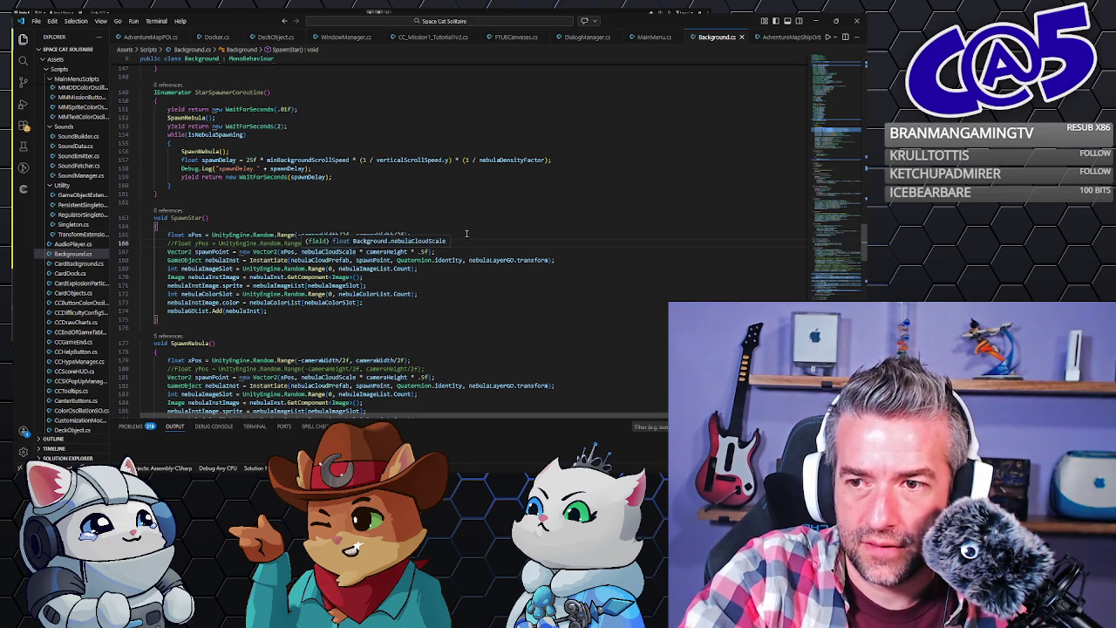
pyautogui.click(409, 252)
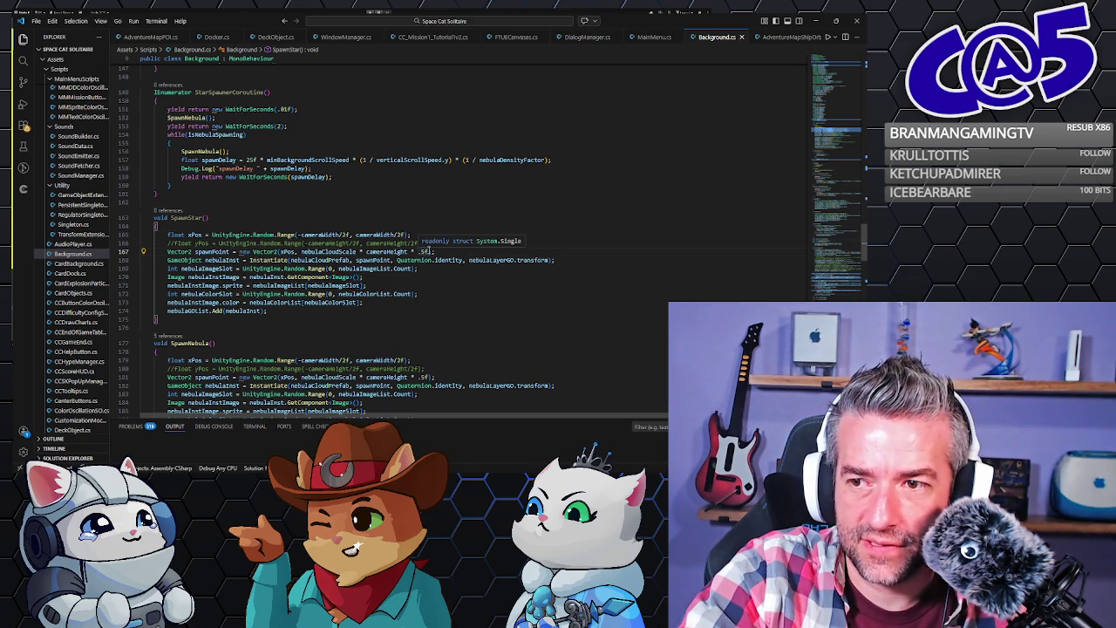
pyautogui.moveTo(434, 252); pyautogui.dragTo(318, 252)
pyautogui.doubleClick(322, 252)
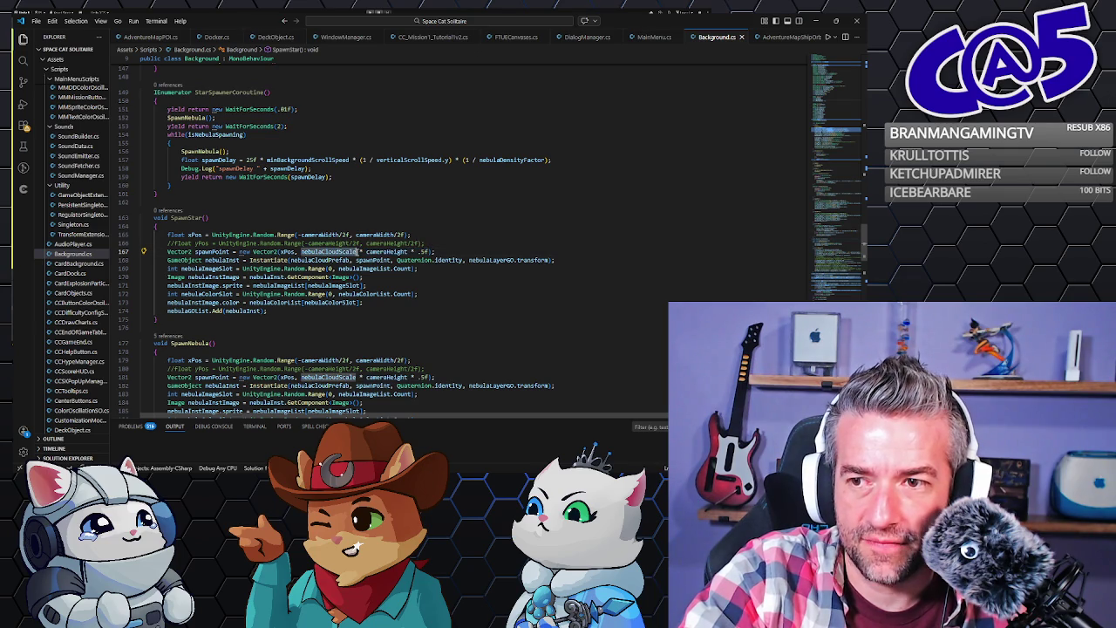
pyautogui.click(361, 252)
pyautogui.doubleClick(328, 252)
pyautogui.click(301, 252)
pyautogui.moveTo(301, 252); pyautogui.dragTo(365, 252)
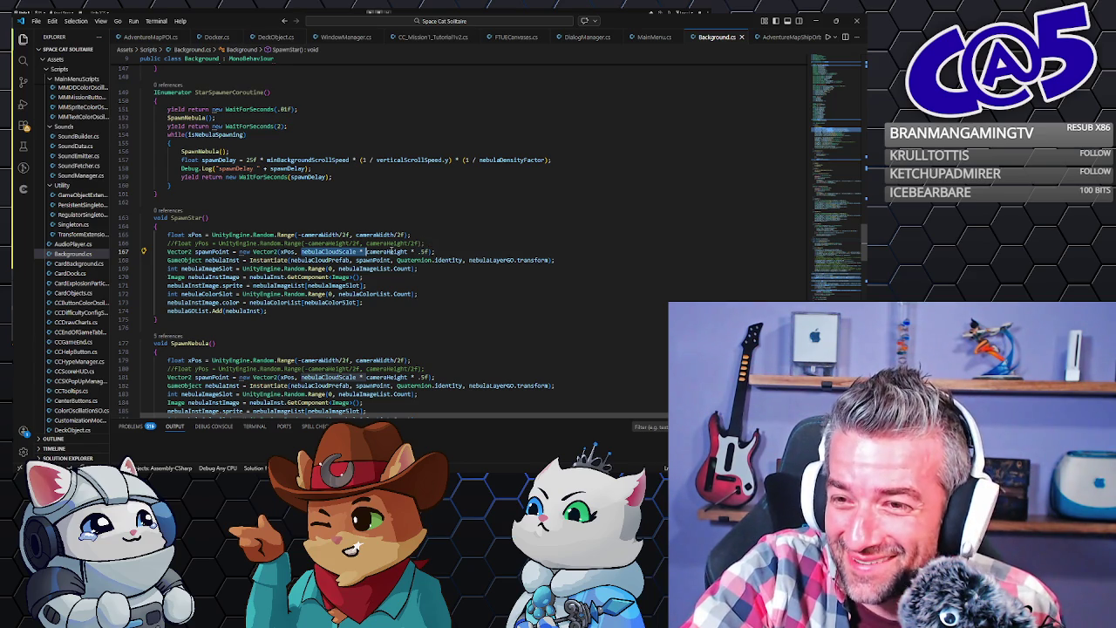
# Duplicate SpawnStar's spawnPoint line and comment out the original.
pyautogui.hotkey('shift', 'Left')
pyautogui.hotkey('shift', 'Left')
pyautogui.hotkey('shift', 'Left')
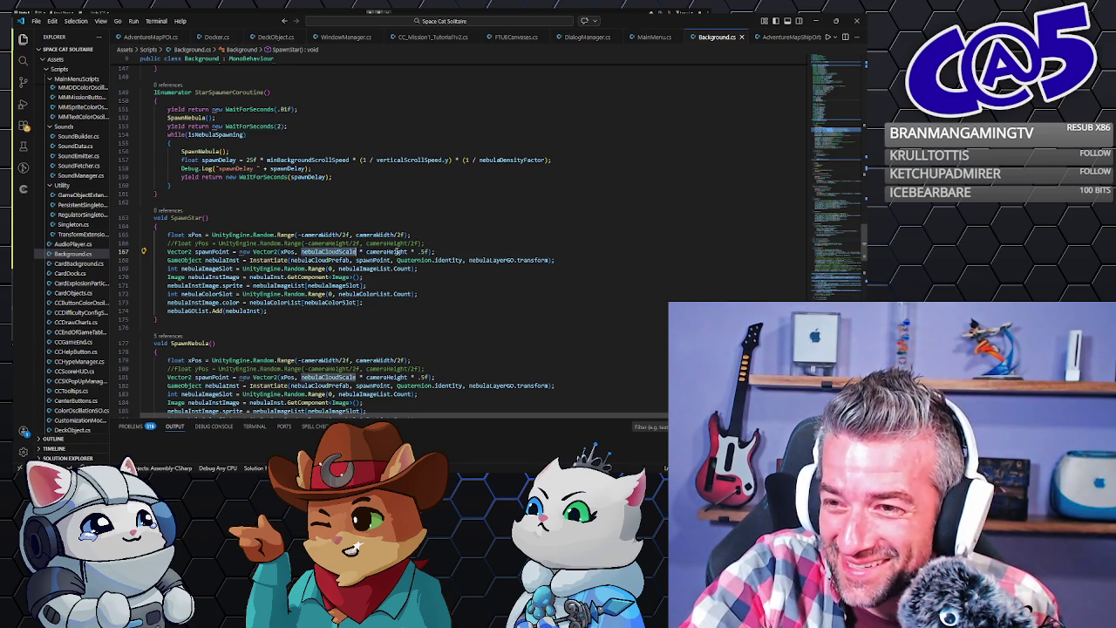
pyautogui.doubleClick(321, 234)
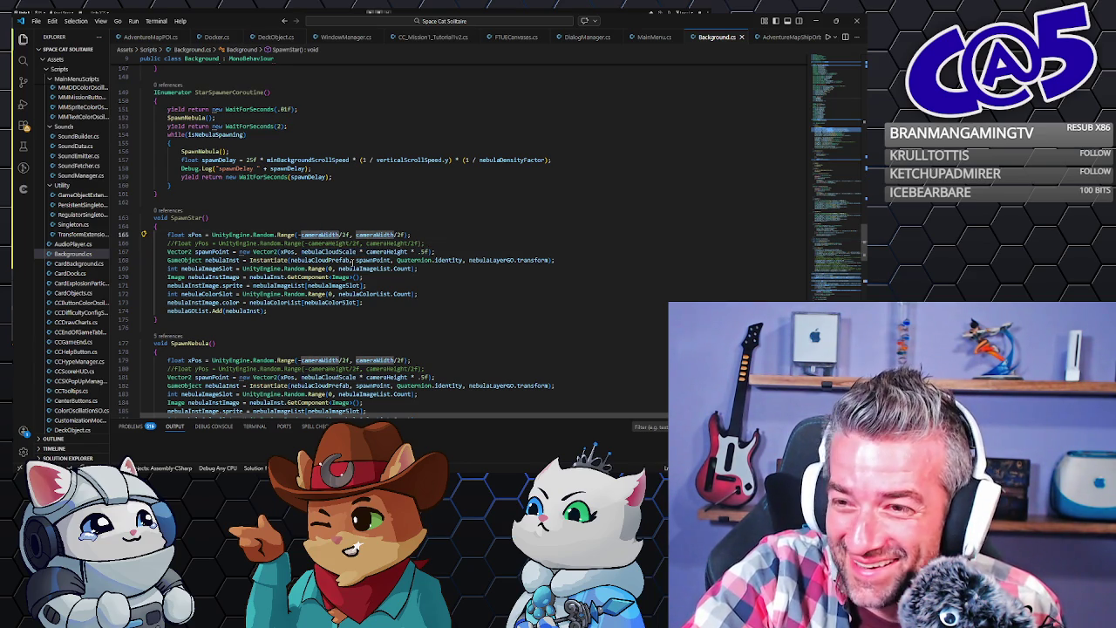
pyautogui.click(311, 244)
pyautogui.click(168, 252)
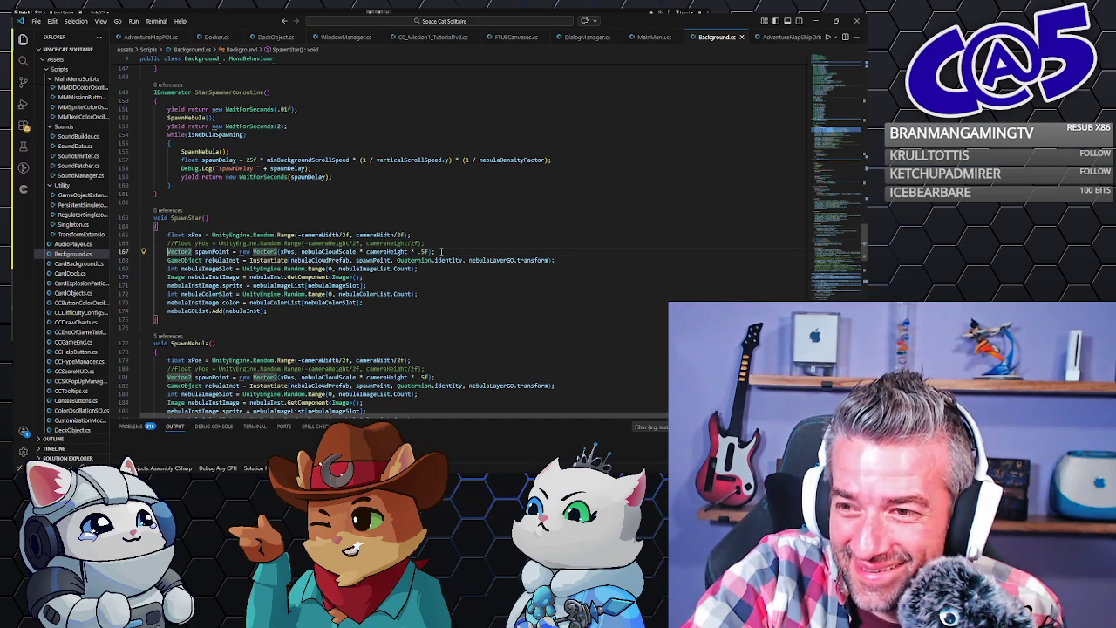
pyautogui.hotkey('shift', 'alt', 'Down')
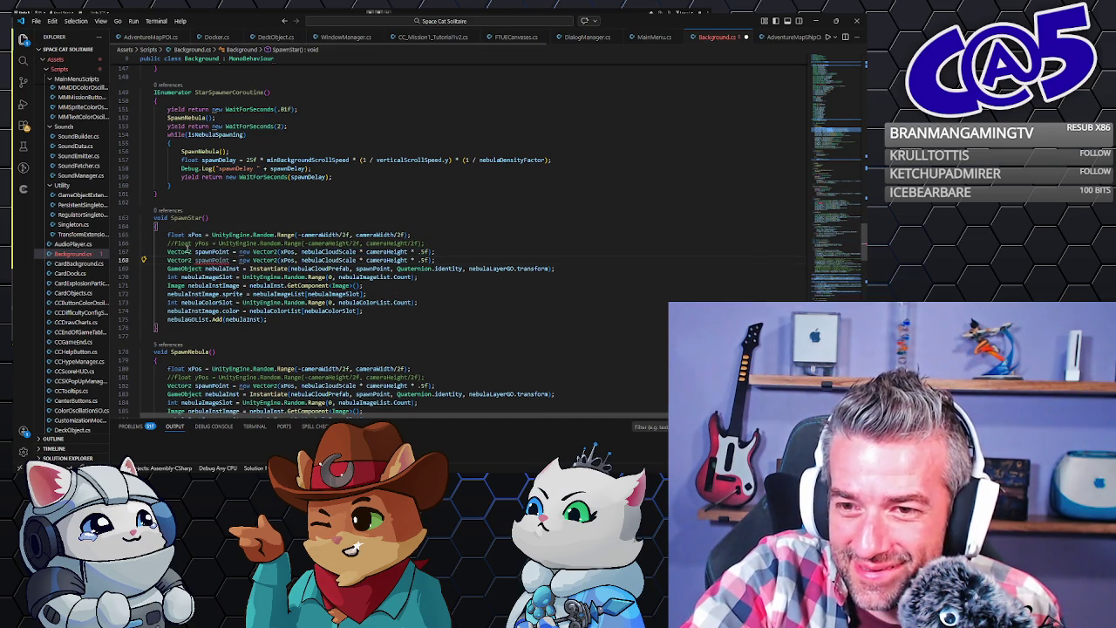
pyautogui.press('Up')
pyautogui.hotkey('ctrl', '/')
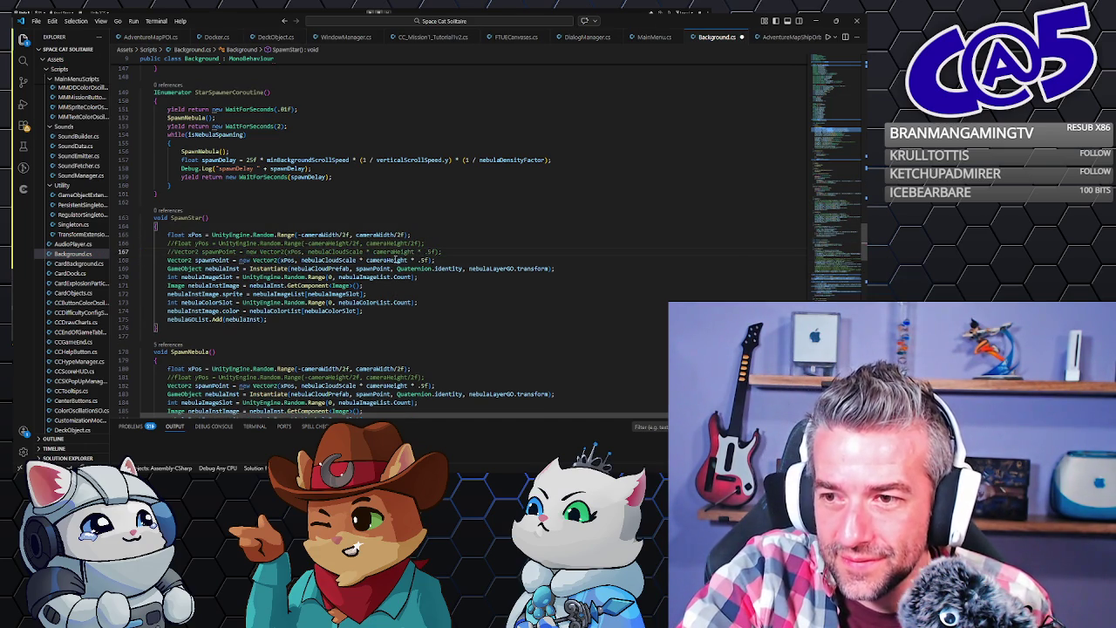
# Remove 'nebulaCloudScale * ' and '* .5f' from the new spawnPoint line, making it cameraHeight/2f.
pyautogui.moveTo(366, 260); pyautogui.dragTo(301, 260)
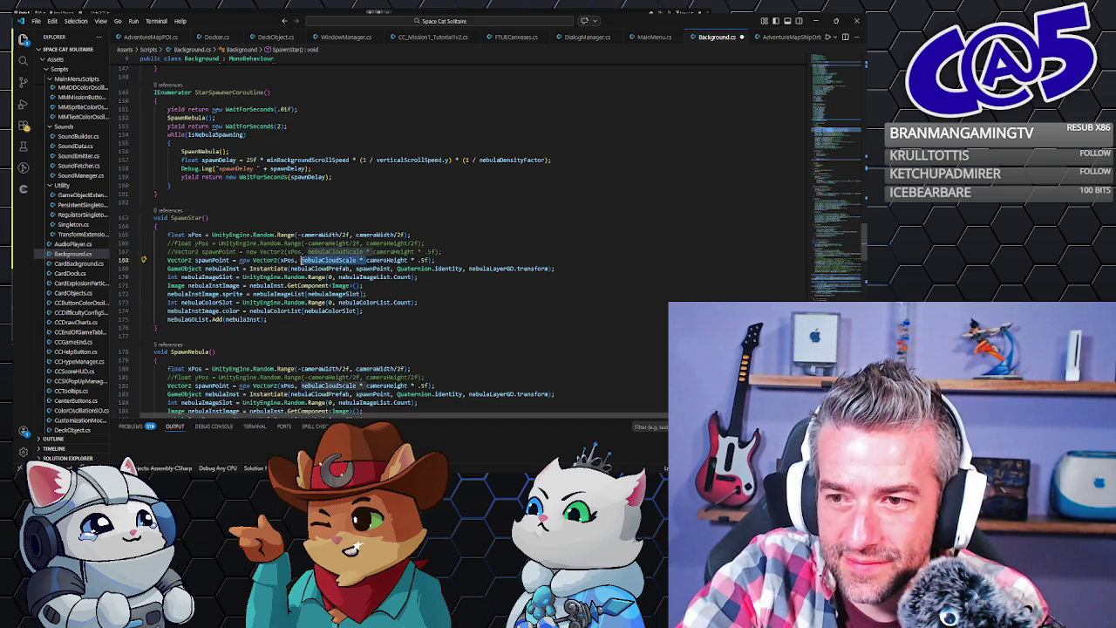
pyautogui.press('BackSpace')
pyautogui.moveTo(367, 261); pyautogui.dragTo(345, 261)
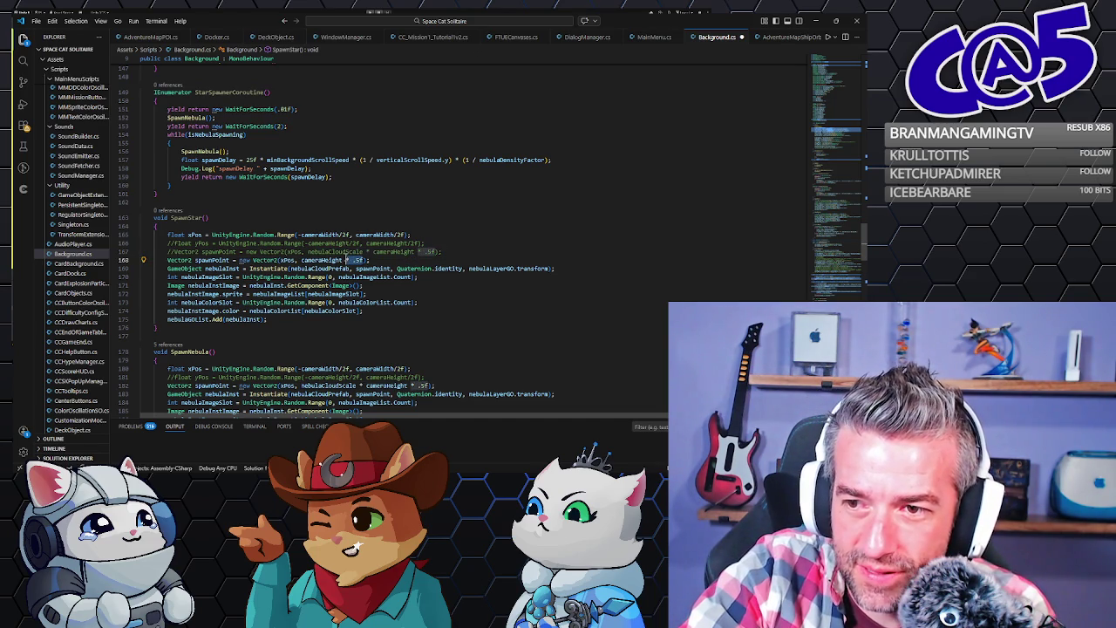
pyautogui.press('BackSpace')
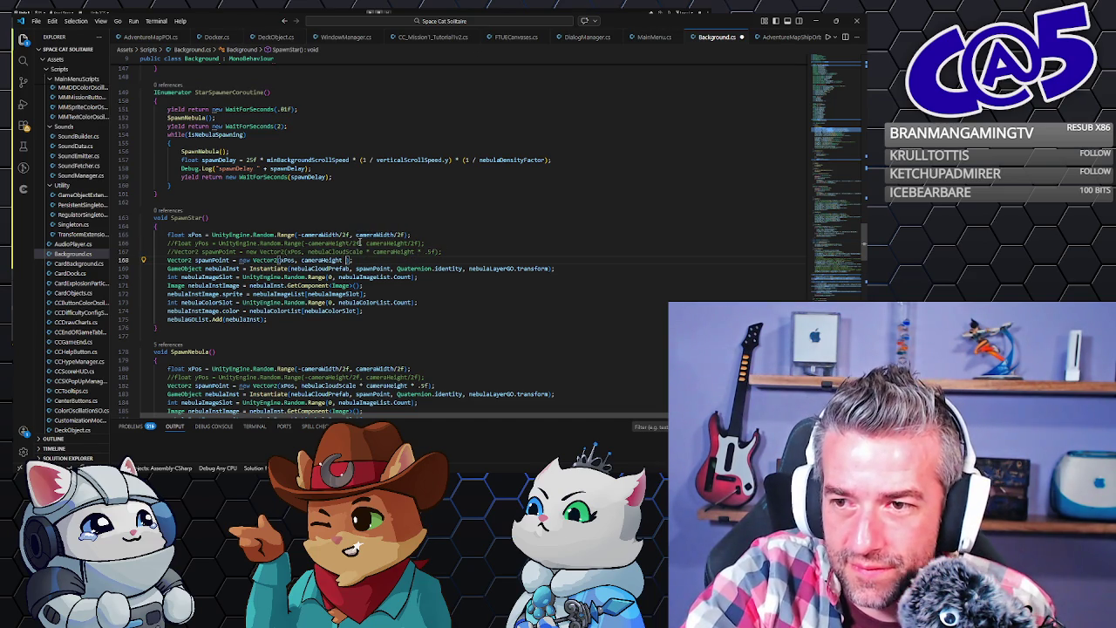
pyautogui.click(356, 243)
pyautogui.doubleClick(354, 243)
pyautogui.click(343, 260)
pyautogui.write('/2f')
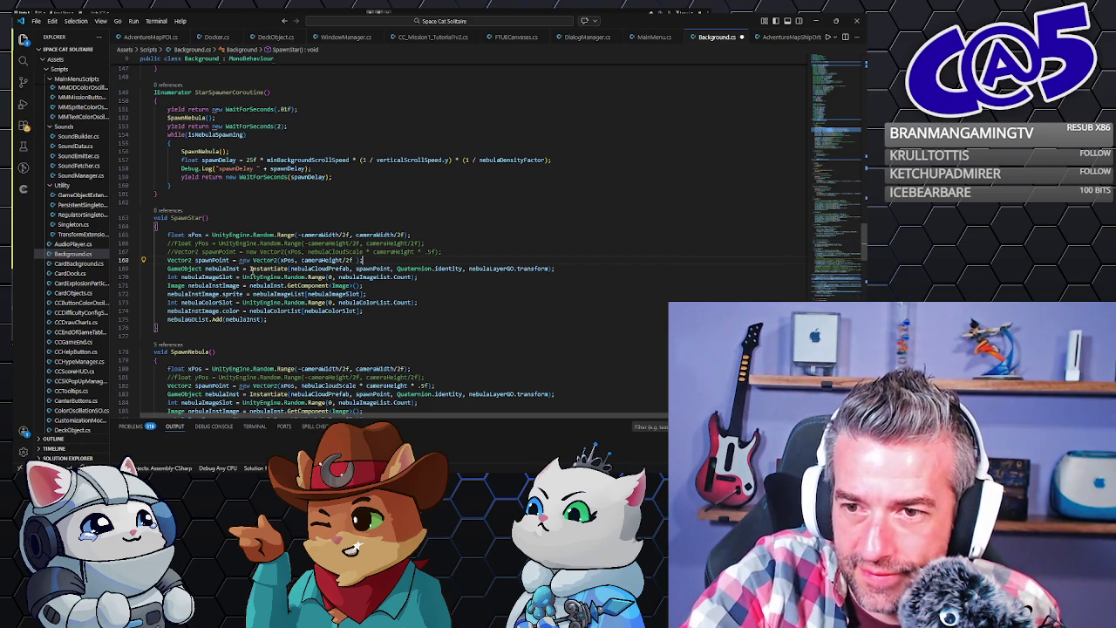
pyautogui.click(235, 268)
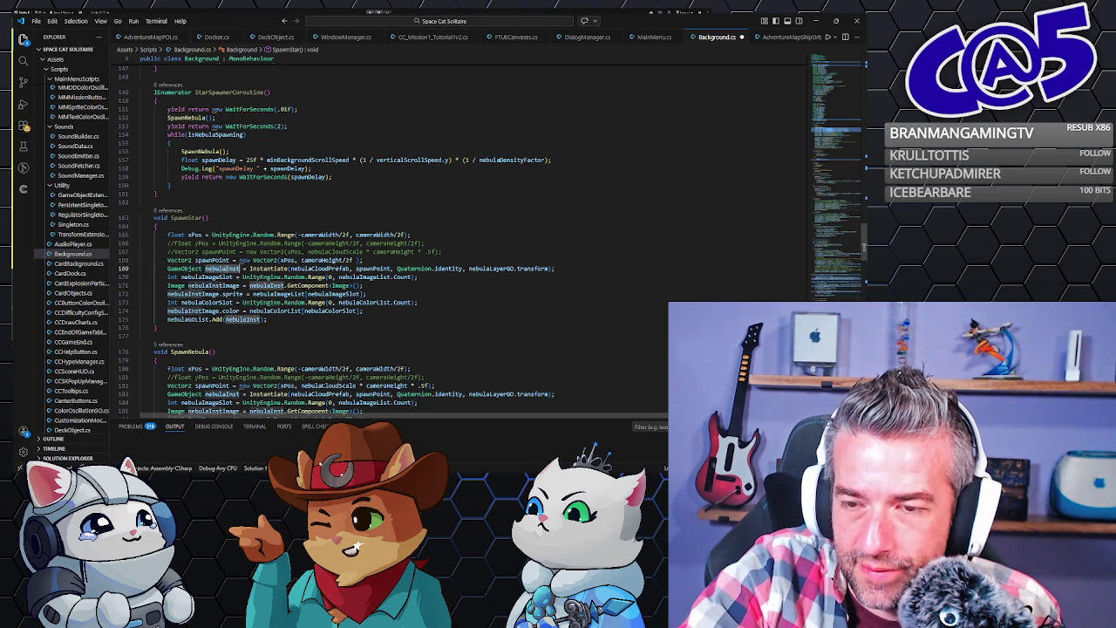
pyautogui.click(223, 269)
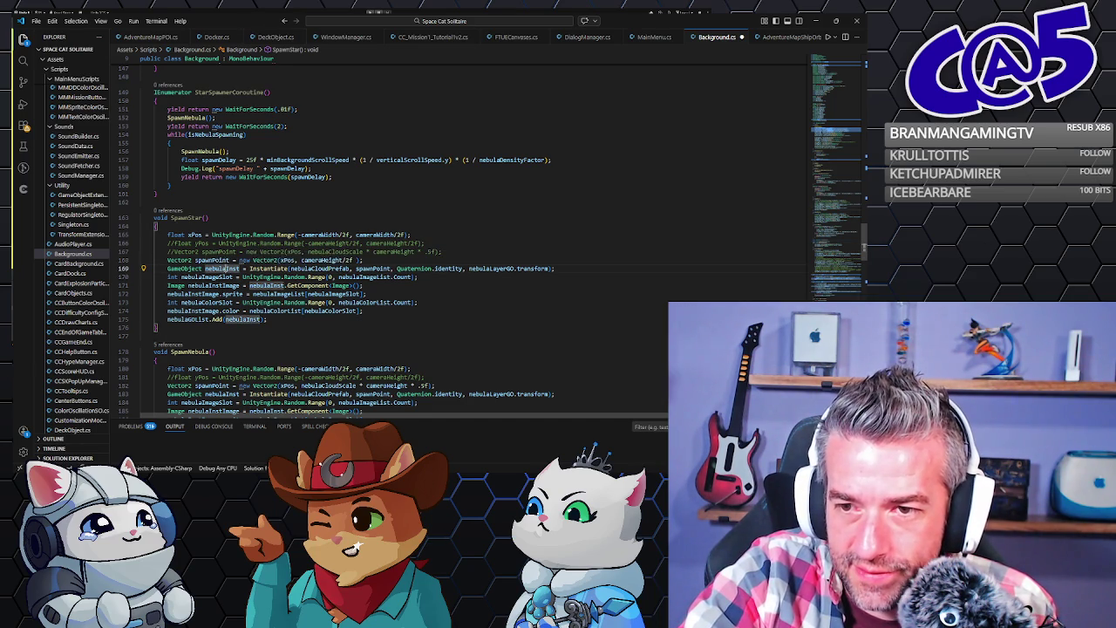
pyautogui.doubleClick(206, 269)
# Rename nebulaInst to starInst and nebulaCloudPrefab to starPrefab, and replace nebulaLayerGO with backStarLayerGO.
pyautogui.write('starInst')
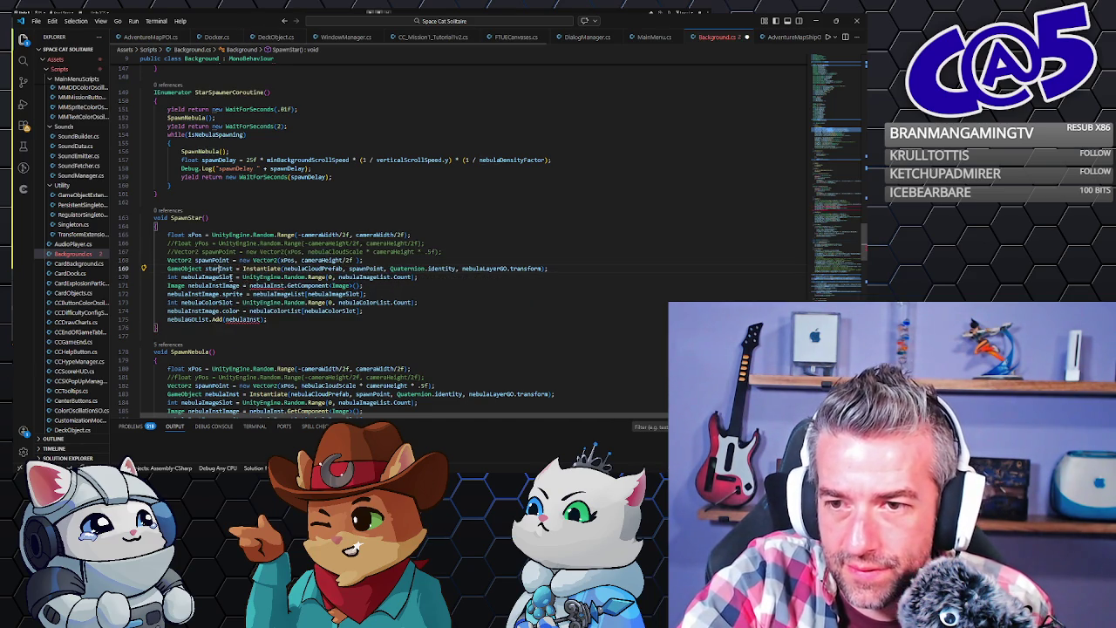
pyautogui.doubleClick(314, 268)
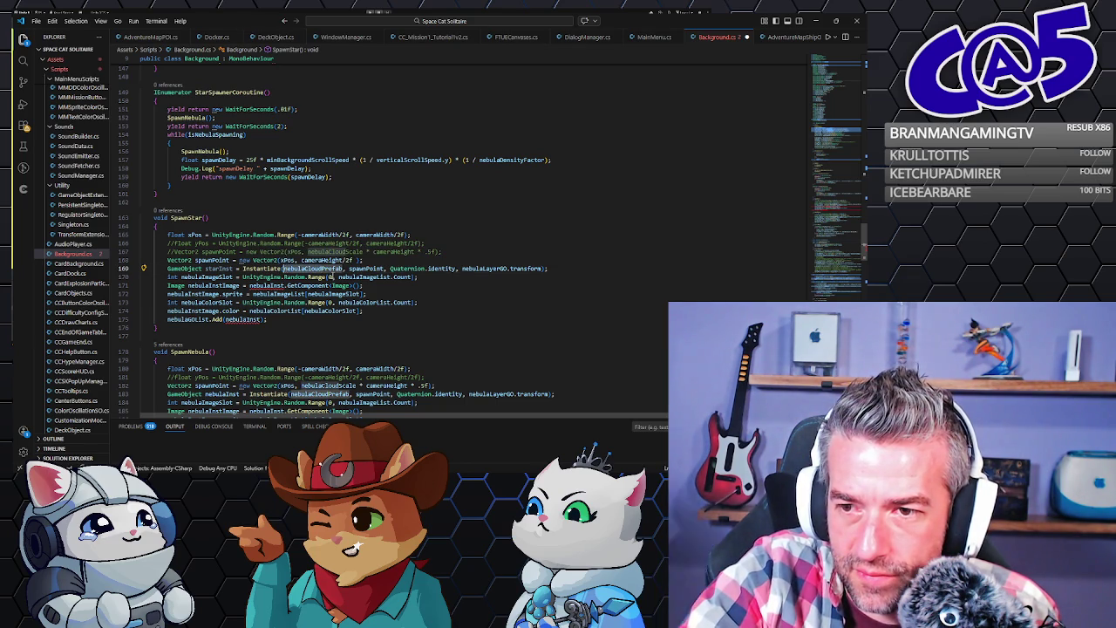
pyautogui.write('starCloudPrefab')
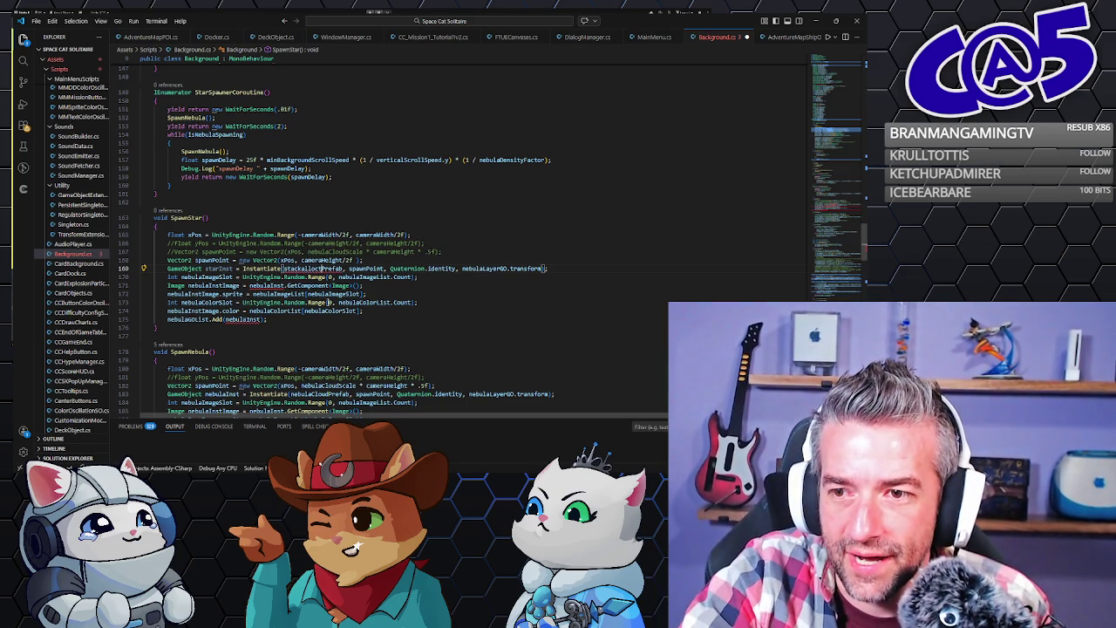
pyautogui.click(293, 268)
pyautogui.press('BackSpace')
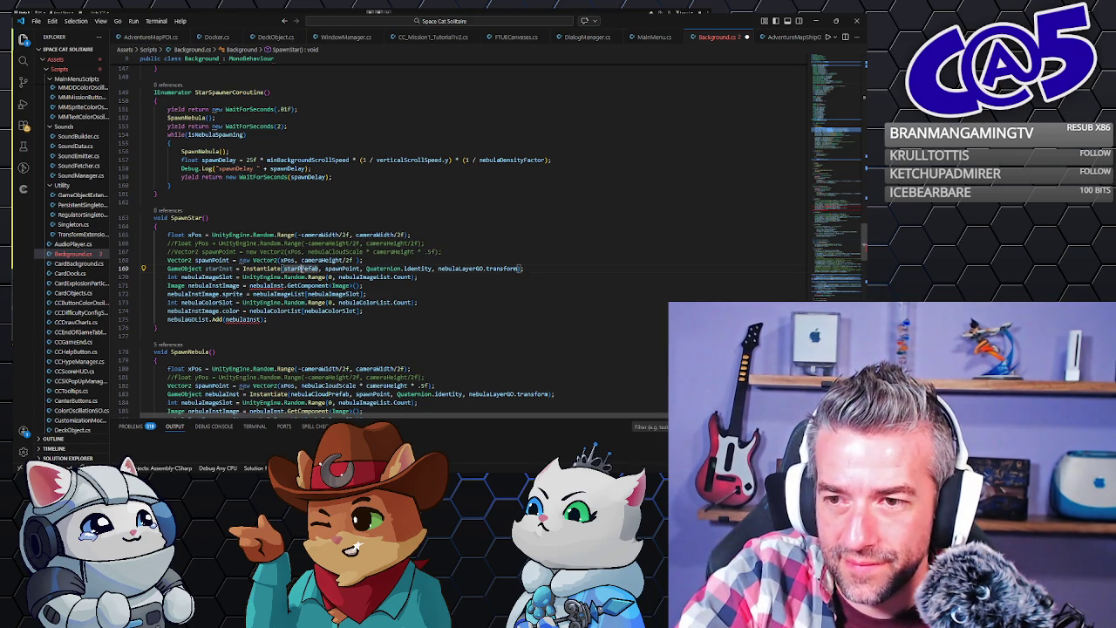
pyautogui.click(455, 270)
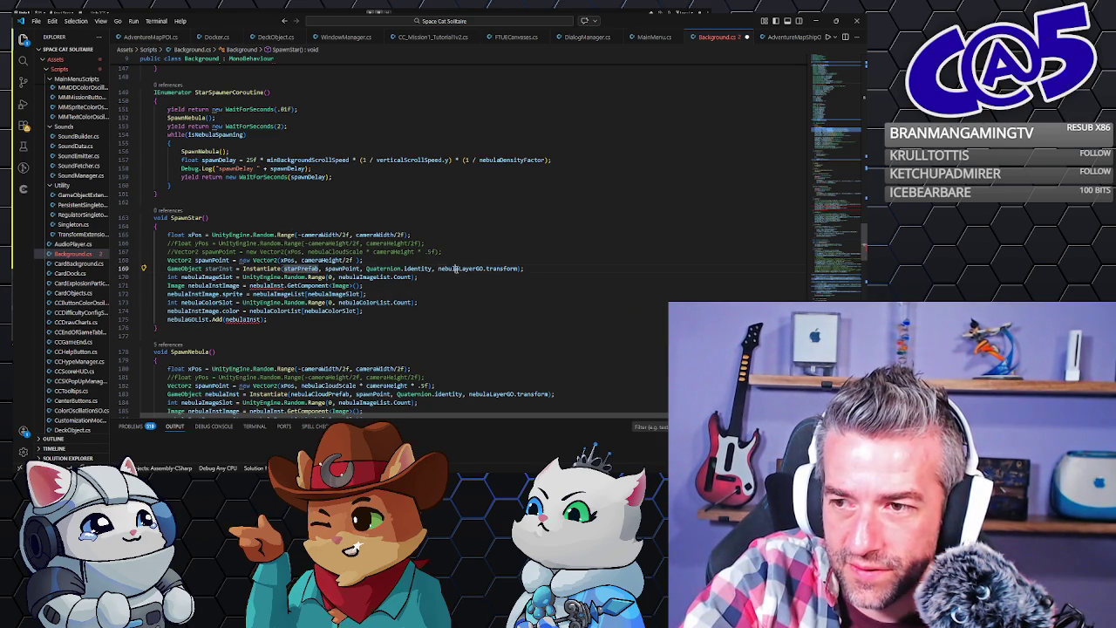
pyautogui.click(457, 268)
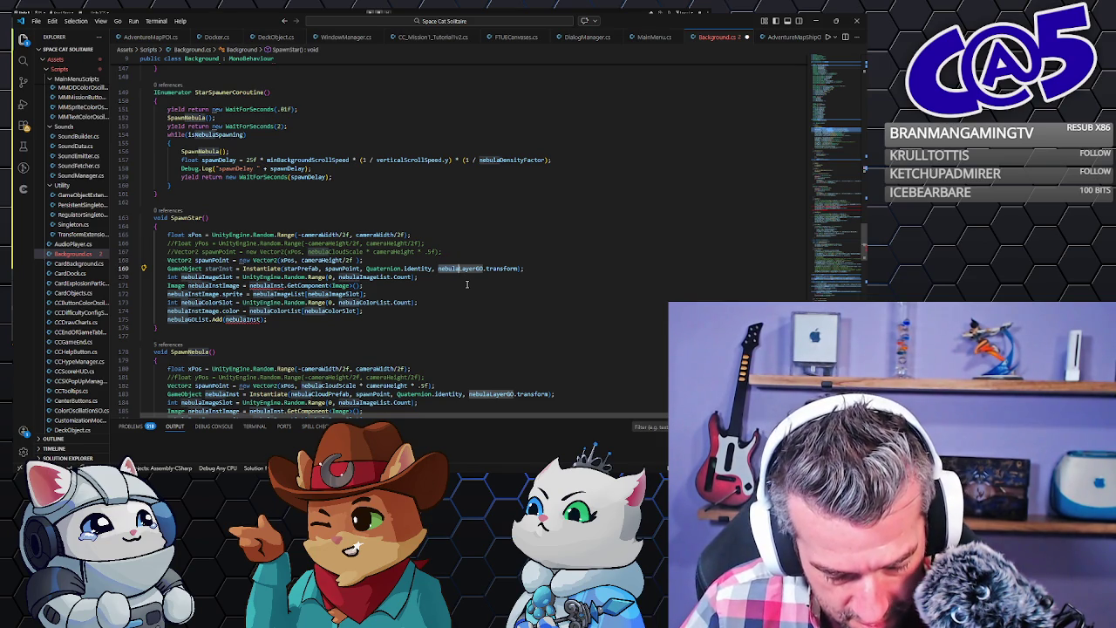
pyautogui.press('BackSpace')
pyautogui.press('BackSpace')
pyautogui.press('BackSpace')
pyautogui.write('back')
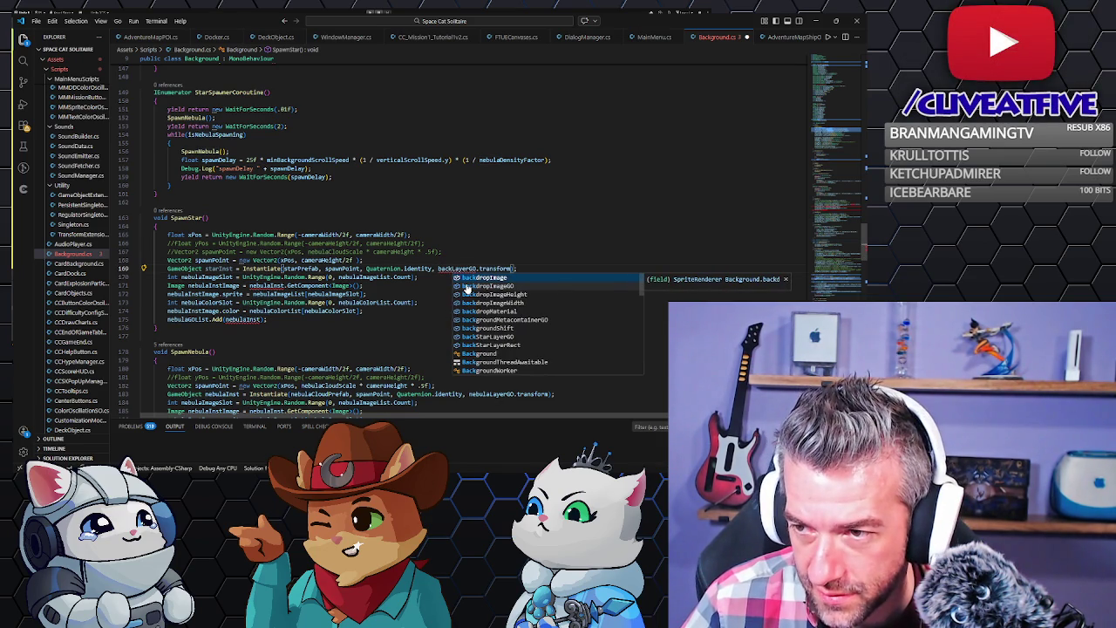
pyautogui.press('Down')
pyautogui.press('Down')
pyautogui.press('Down')
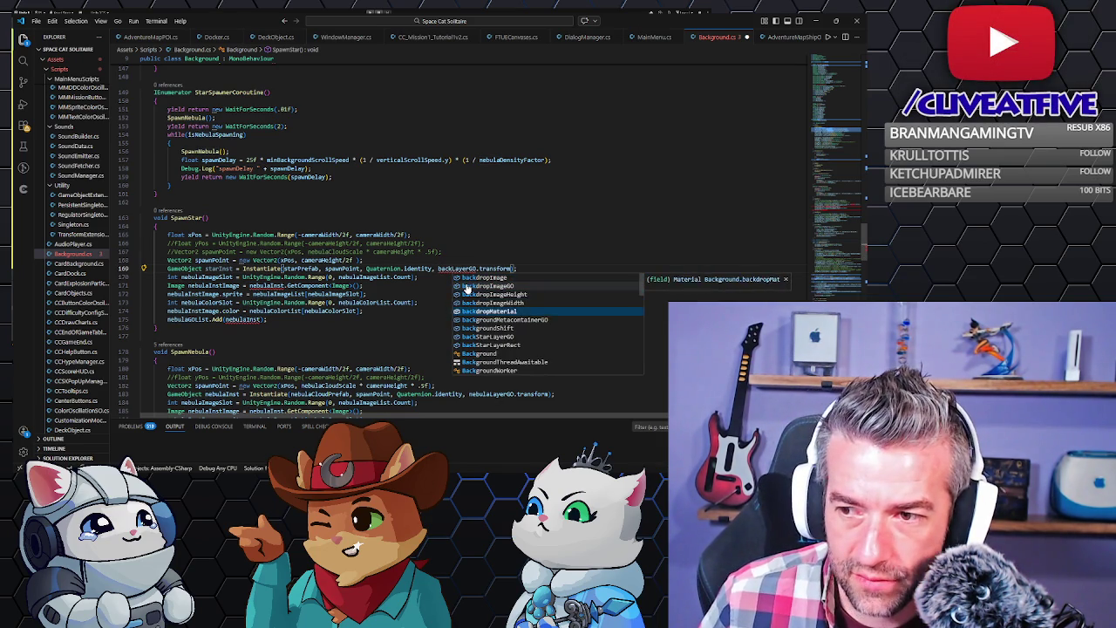
pyautogui.press('Tab')
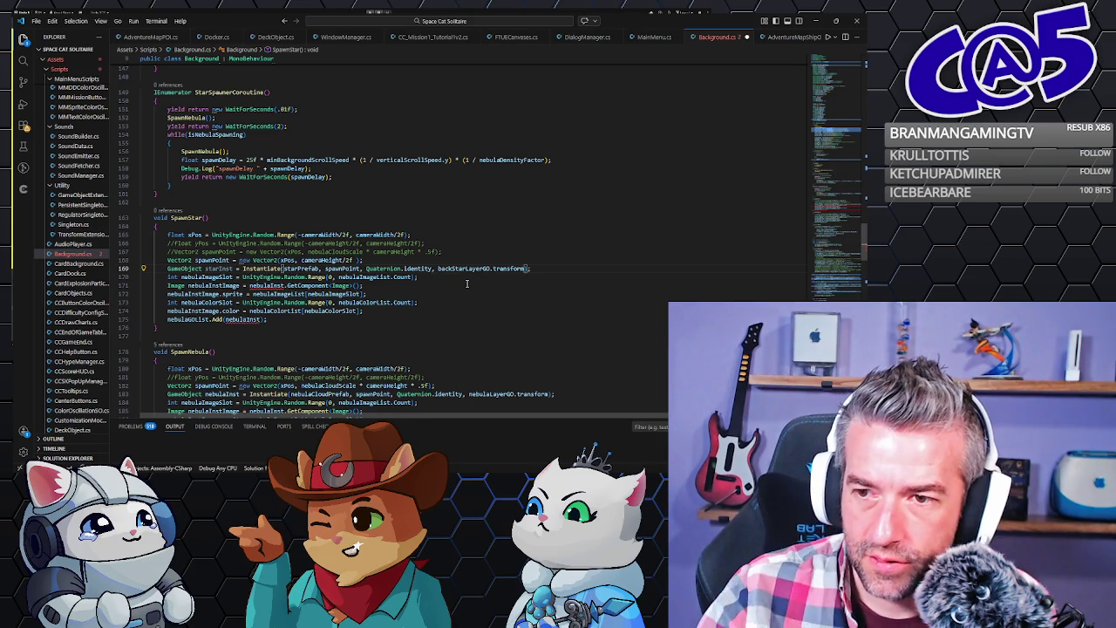
pyautogui.click(208, 277)
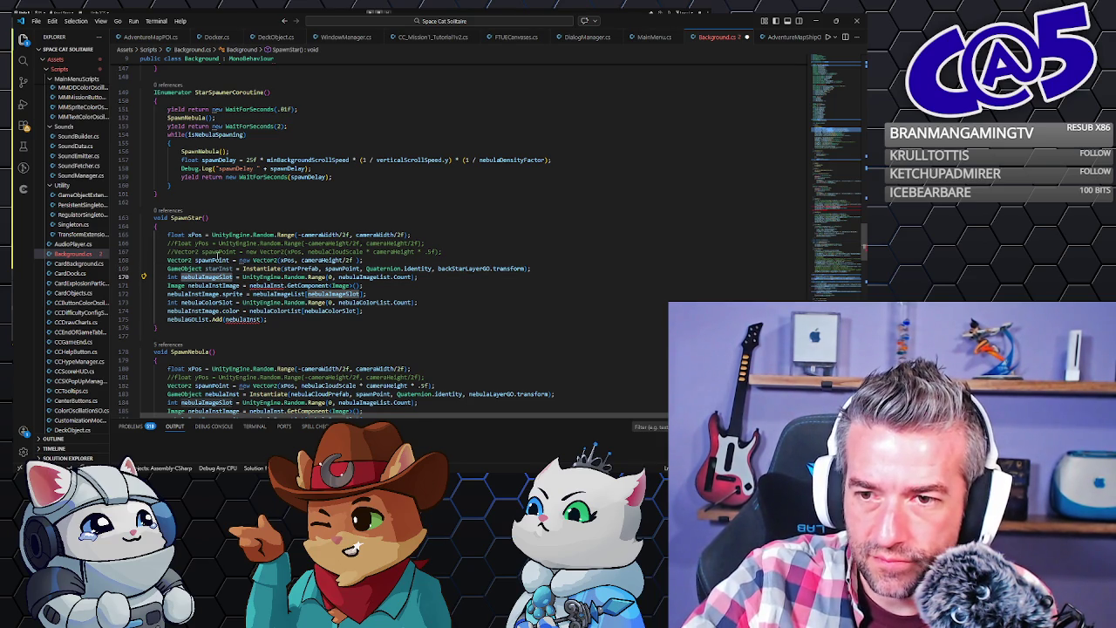
# Comment out SpawnStar's nebula image and colour lines 171–174.
pyautogui.click(172, 277)
pyautogui.write('//')
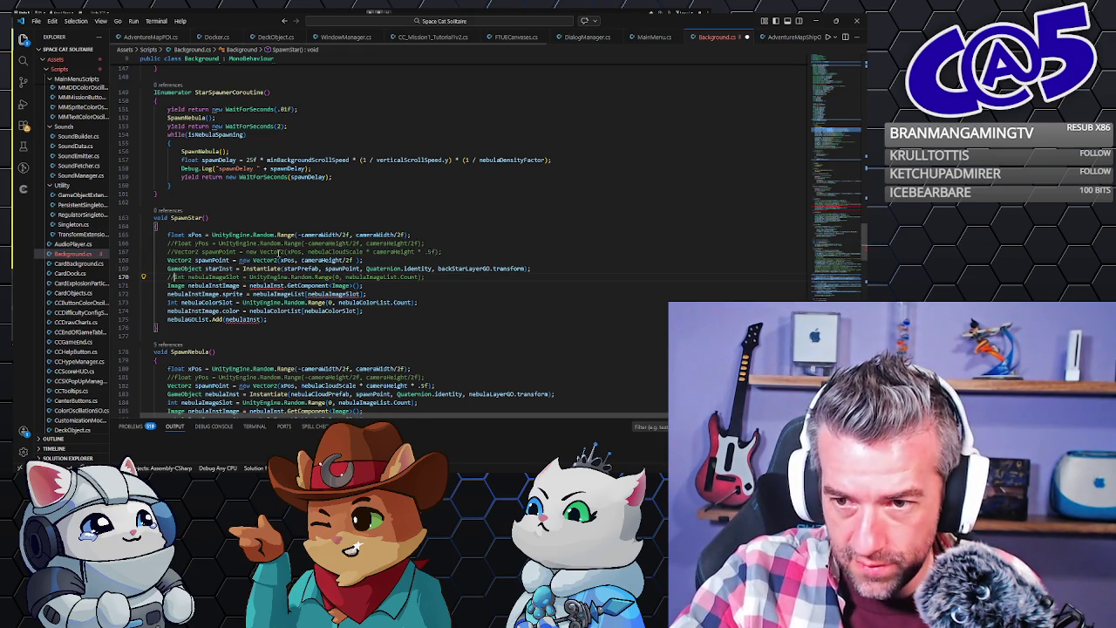
pyautogui.doubleClick(218, 269)
pyautogui.hotkey('ctrl', 'c')
pyautogui.doubleClick(265, 285)
pyautogui.hotkey('ctrl', 'v')
pyautogui.doubleClick(214, 285)
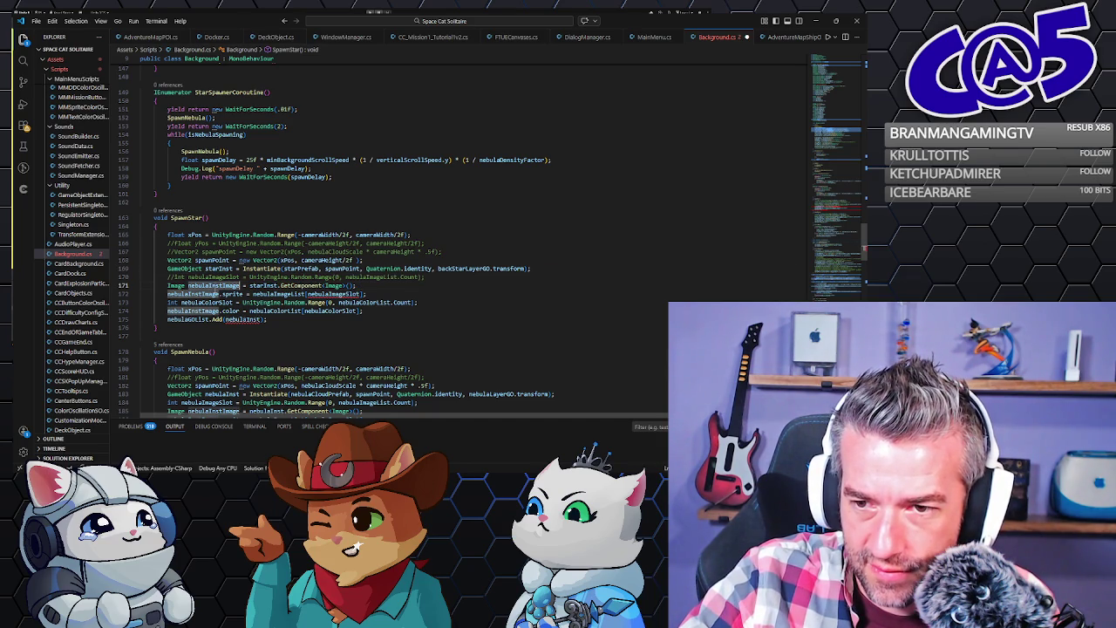
pyautogui.click(167, 285)
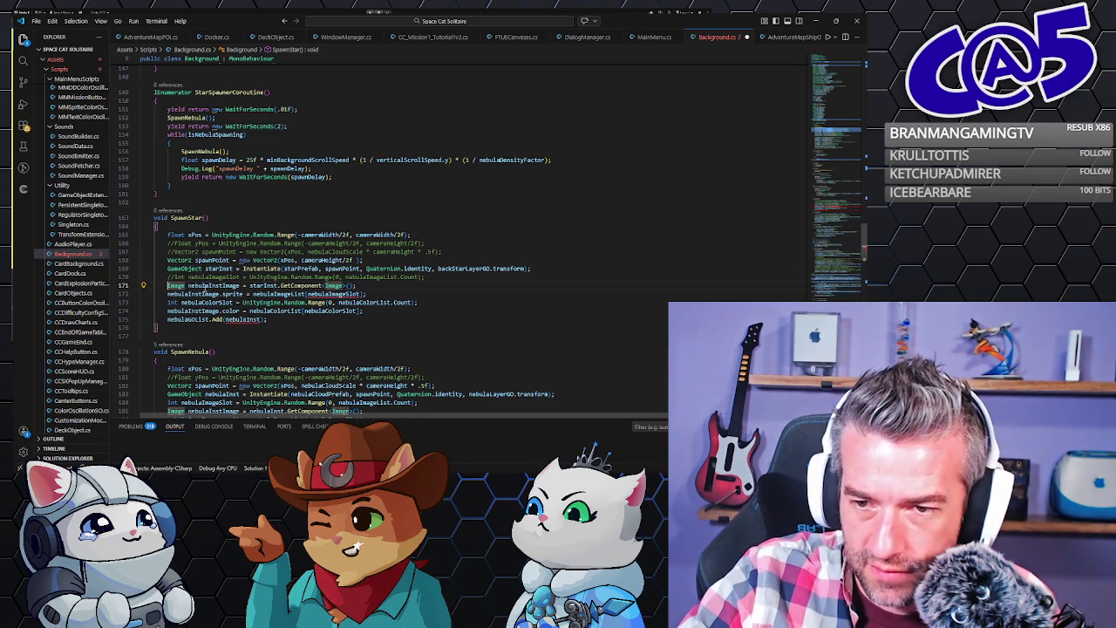
pyautogui.write('//')
pyautogui.click(167, 294)
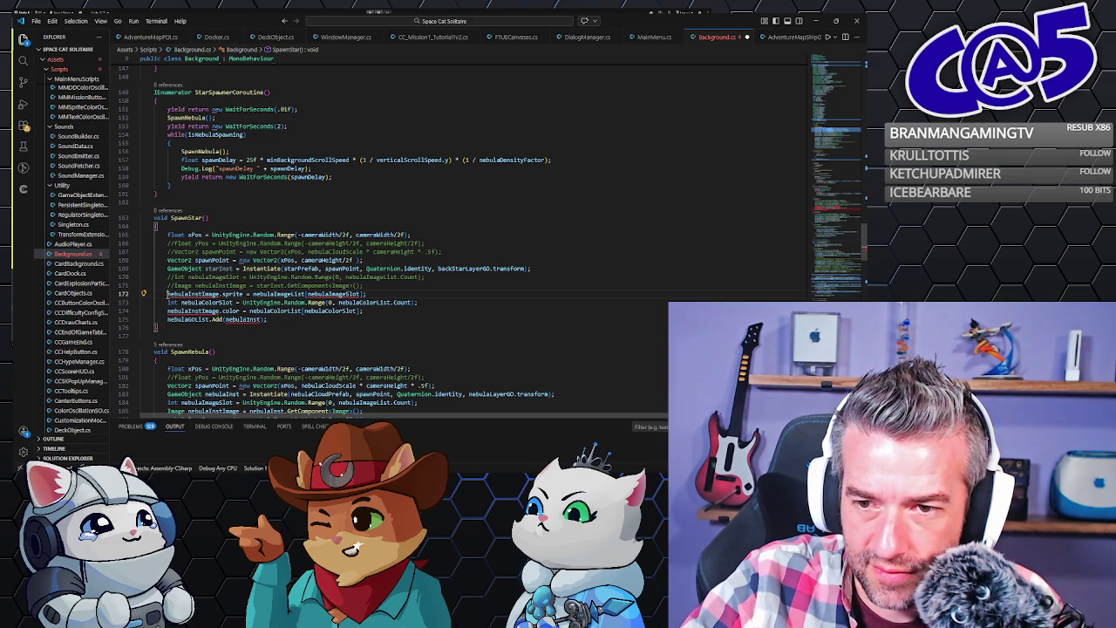
pyautogui.click(169, 302)
pyautogui.write('//')
pyautogui.click(168, 310)
pyautogui.write('//')
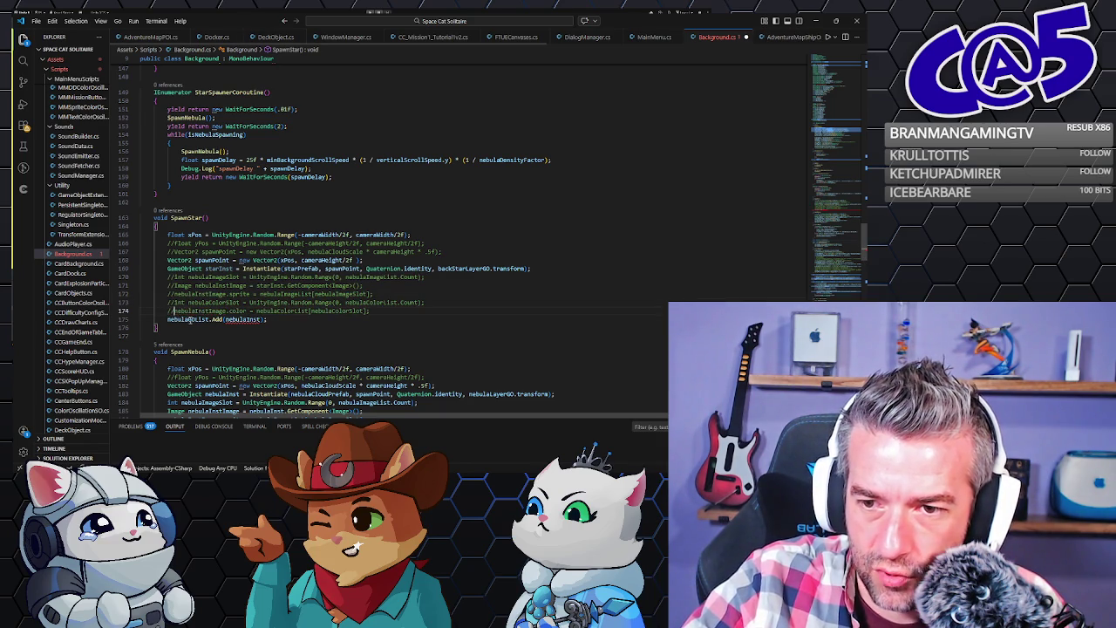
# Add starInst instead of nebulaInst to nebulaGOList.
pyautogui.click(220, 268)
pyautogui.hotkey('ctrl', 'v')
pyautogui.scroll(-3, 229, 243)
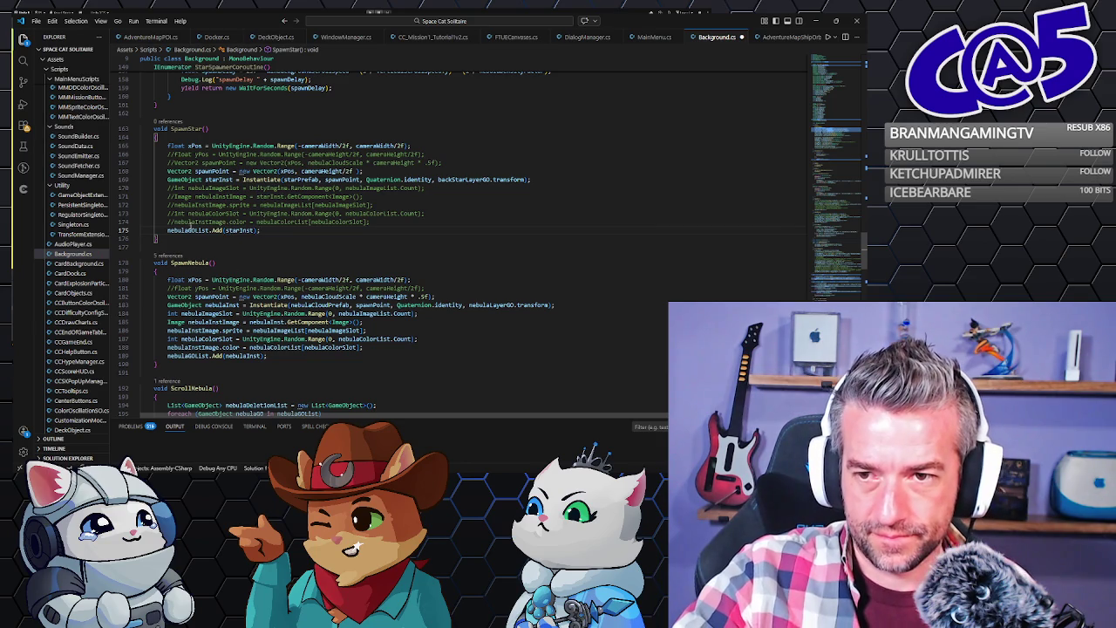
pyautogui.scroll(3, 228, 220)
pyautogui.doubleClick(187, 218)
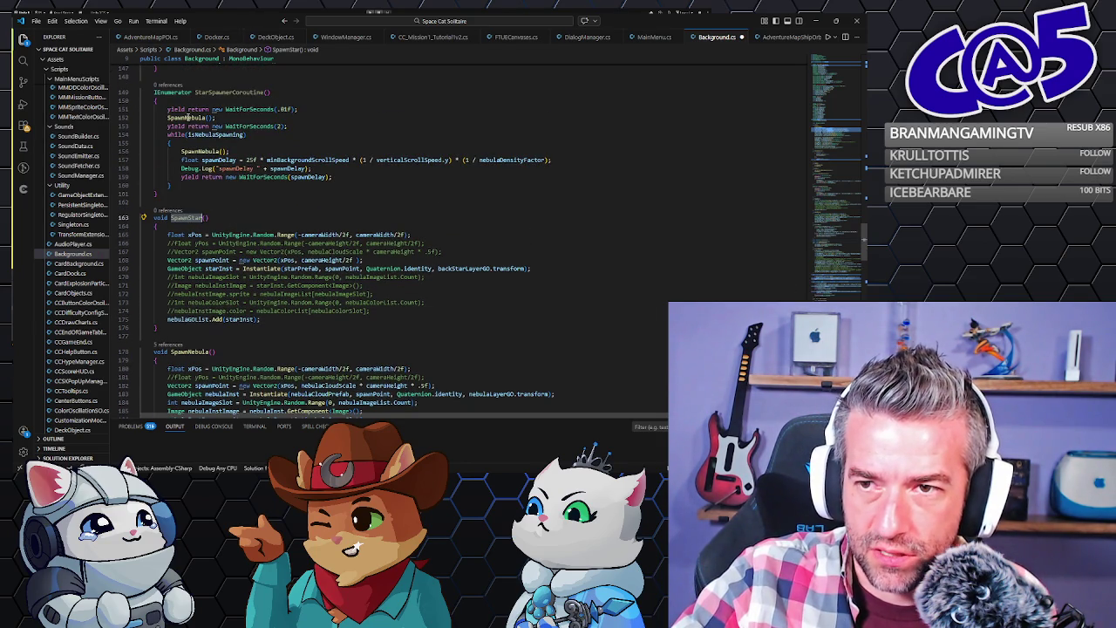
# Make the loop call SpawnStar, delete the initial wait and nebula lines, and loop while true.
pyautogui.doubleClick(186, 117)
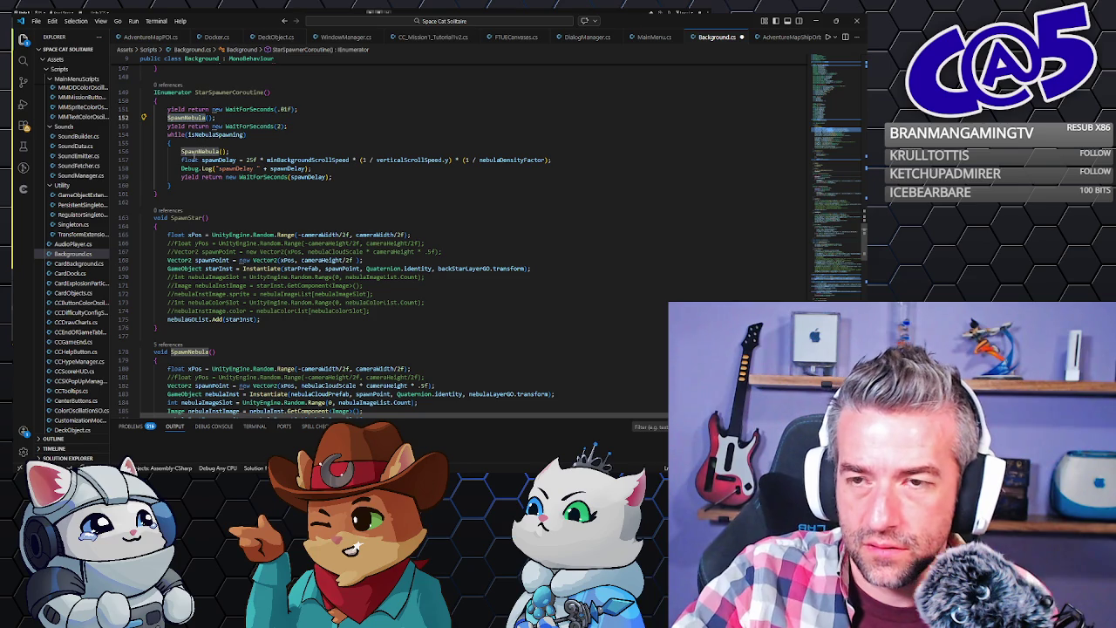
pyautogui.doubleClick(199, 151)
pyautogui.hotkey('ctrl', 'v')
pyautogui.moveTo(169, 109); pyautogui.dragTo(171, 135)
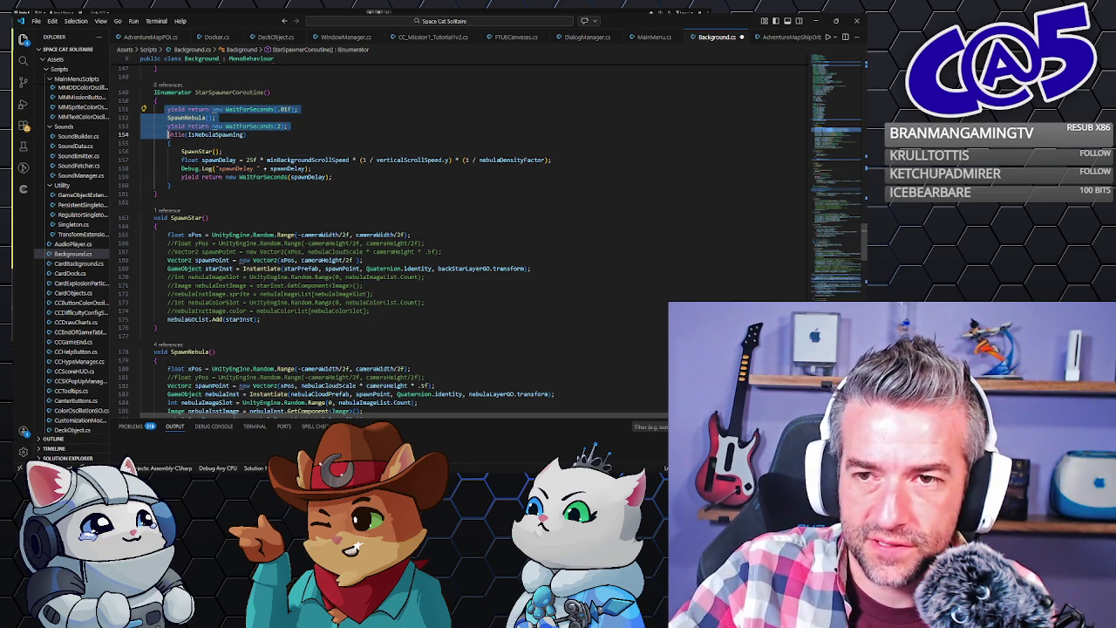
pyautogui.press('Delete')
pyautogui.doubleClick(206, 109)
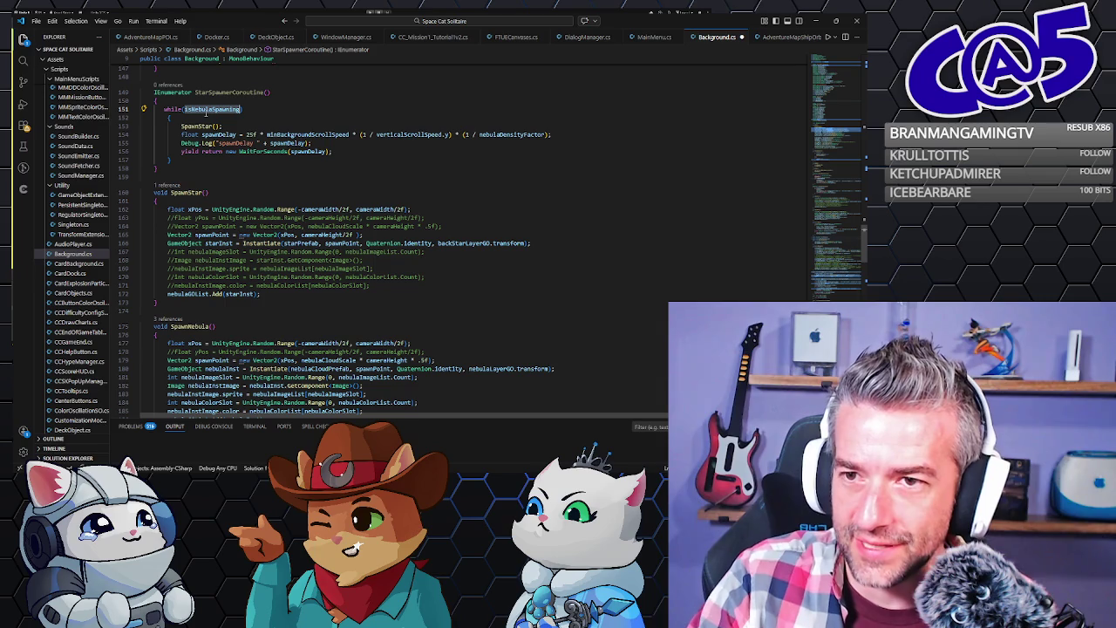
pyautogui.write('is')
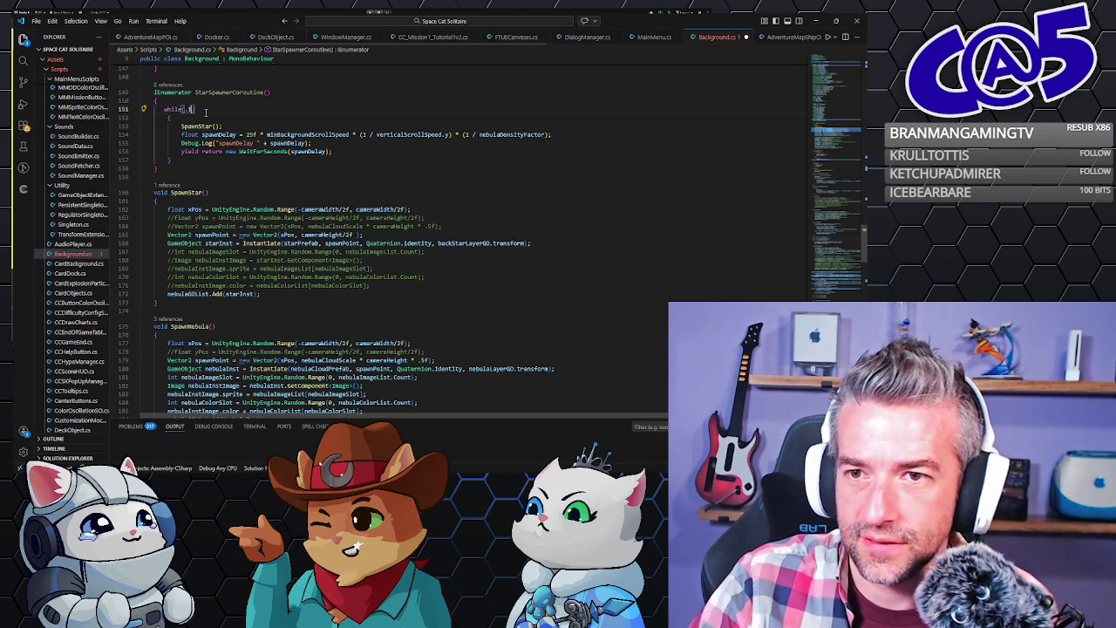
pyautogui.press('BackSpace')
pyautogui.press('BackSpace')
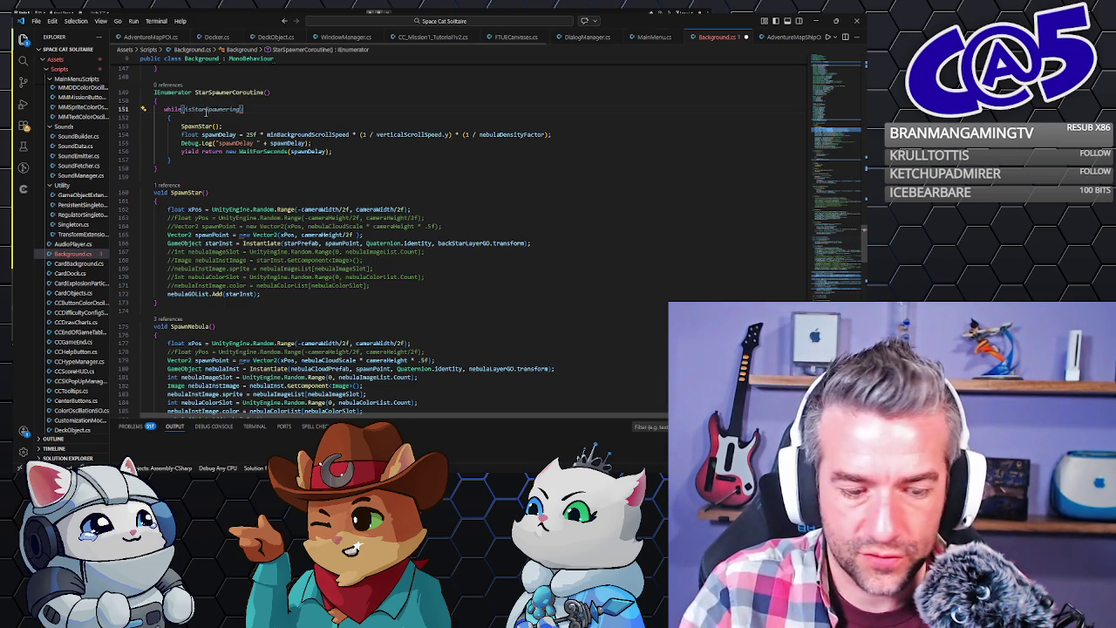
pyautogui.write('tru')
pyautogui.press('Tab')
# Duplicate the spawnDelay line and comment out the original calculated delay.
pyautogui.doubleClick(311, 134)
pyautogui.click(250, 135)
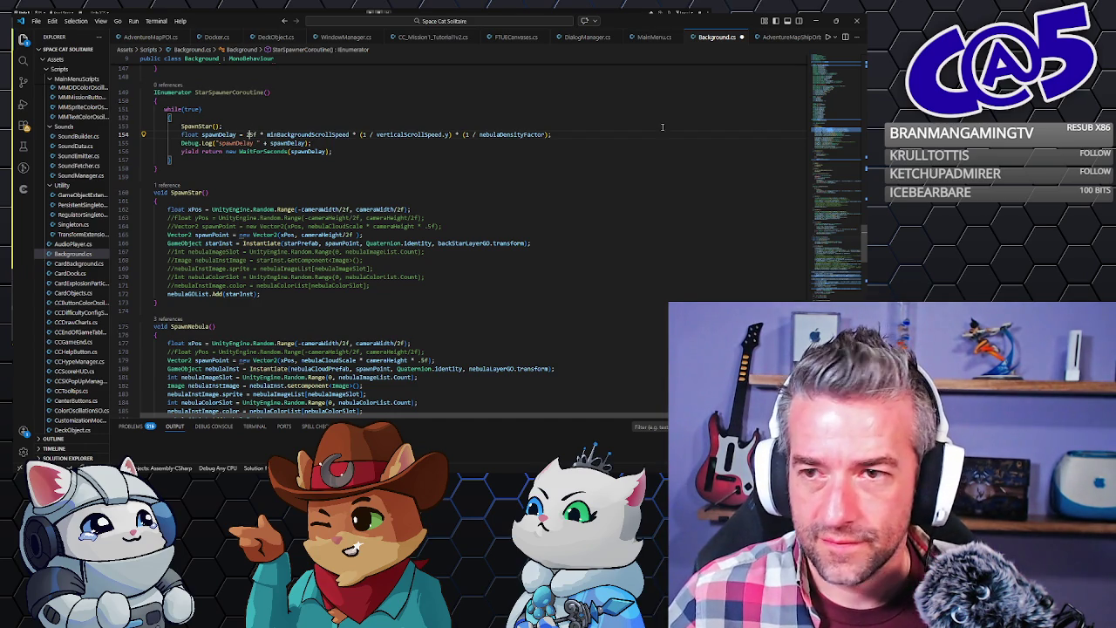
pyautogui.keyDown('shift'); pyautogui.click(573, 128); pyautogui.keyUp('shift')
pyautogui.hotkey('ctrl', 'c')
pyautogui.press('Right')
pyautogui.hotkey('ctrl', 'v')
pyautogui.doubleClick(182, 134)
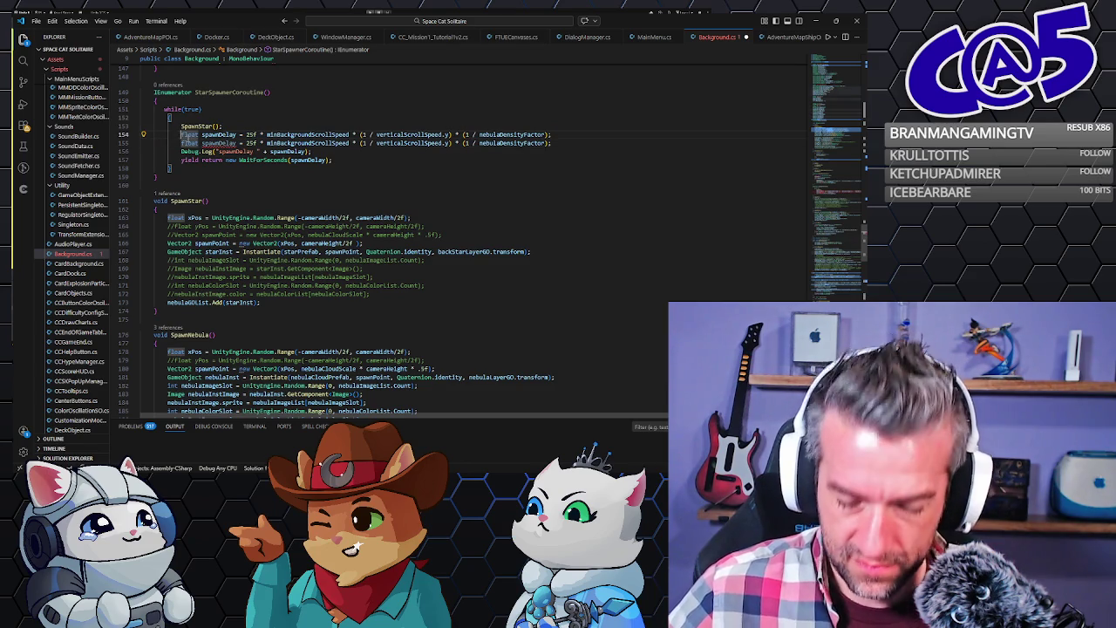
pyautogui.hotkey('ctrl', '/')
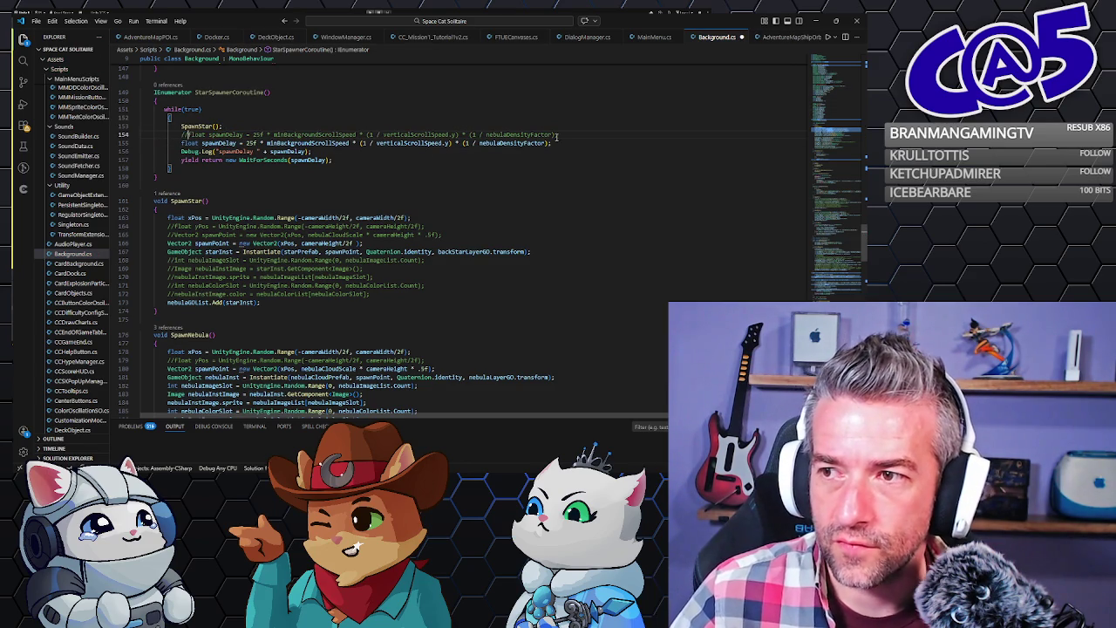
# Change the copied line to float spawnDelay = .01f;.
pyautogui.moveTo(559, 134)
pyautogui.mouseDown()
pyautogui.moveTo(148, 141)
pyautogui.moveTo(259, 143)
pyautogui.mouseUp()
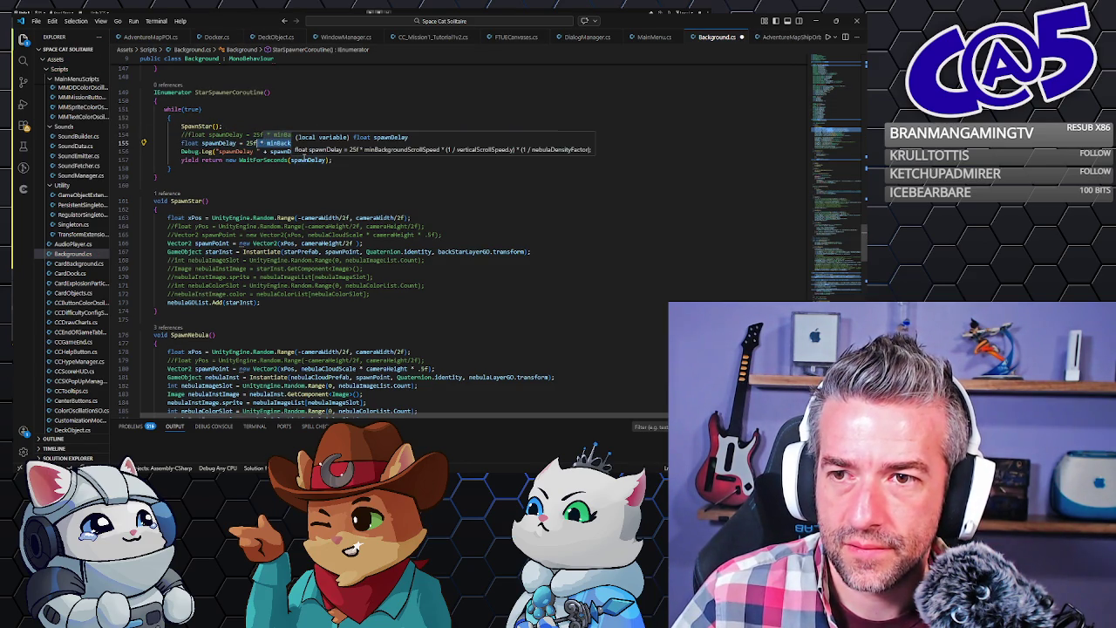
pyautogui.press('BackSpace')
pyautogui.press('BackSpace')
pyautogui.press('BackSpace')
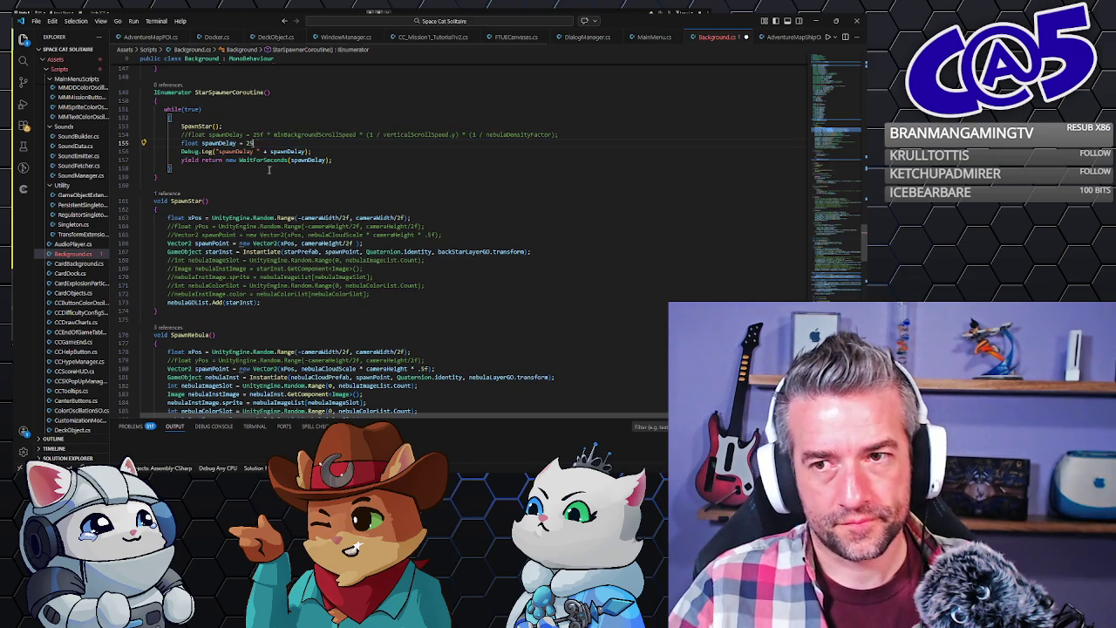
pyautogui.press('BackSpace')
pyautogui.press('BackSpace')
pyautogui.press('BackSpace')
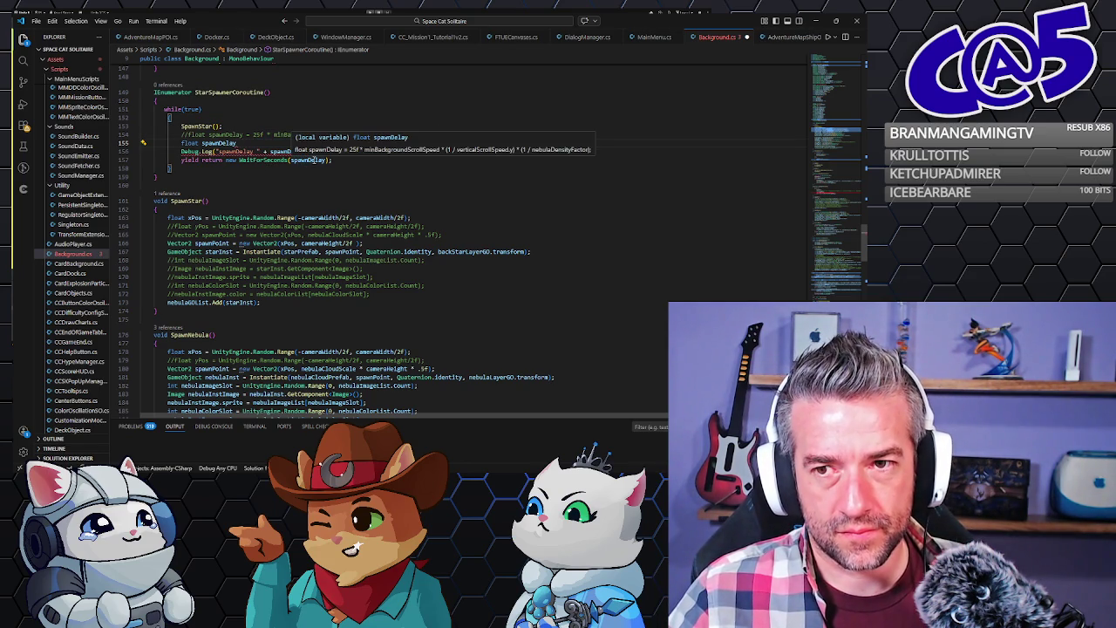
pyautogui.write(' = 0')
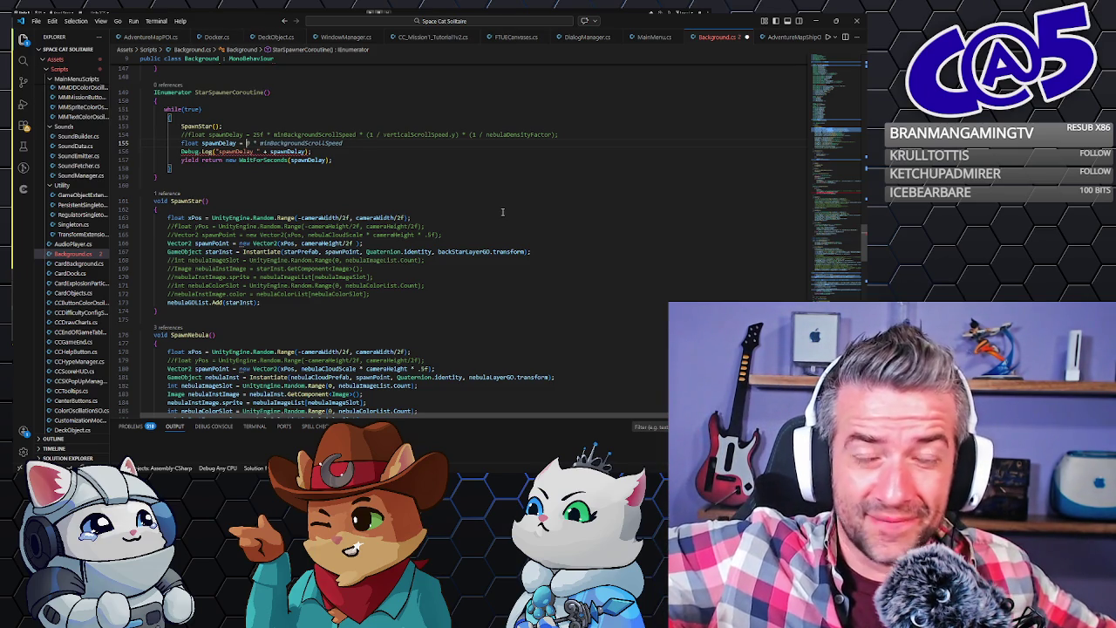
pyautogui.press('BackSpace')
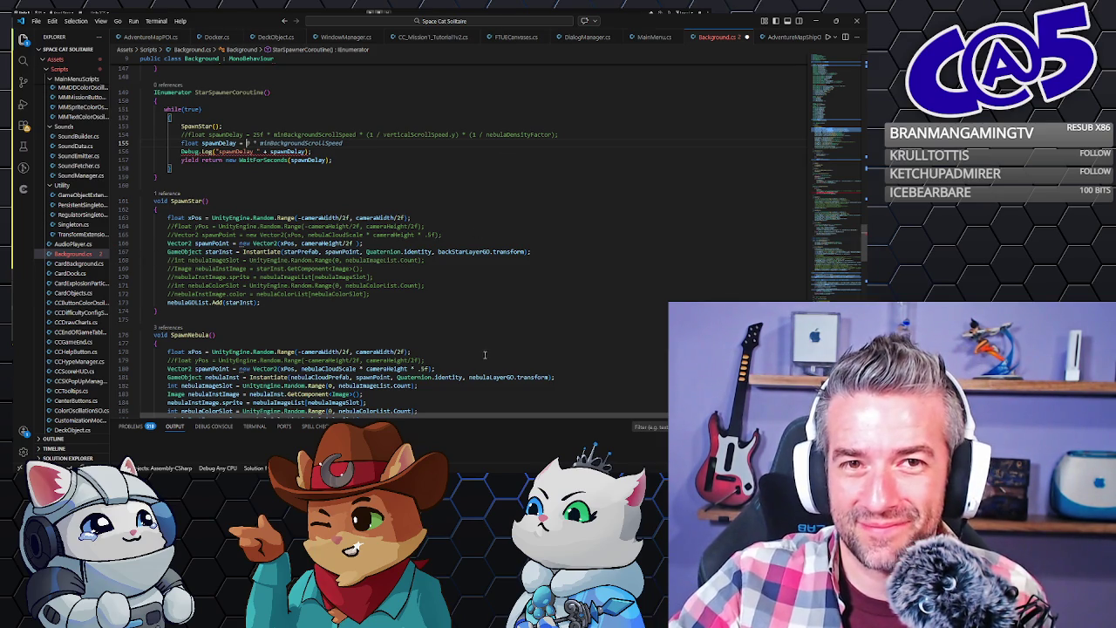
pyautogui.click(293, 300)
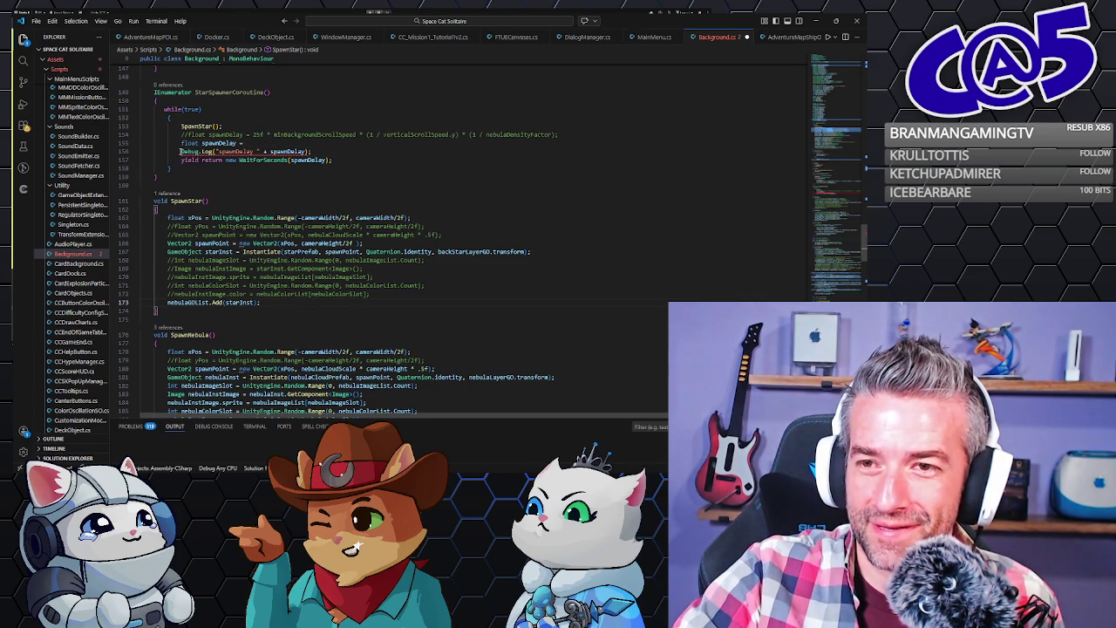
pyautogui.click(277, 142)
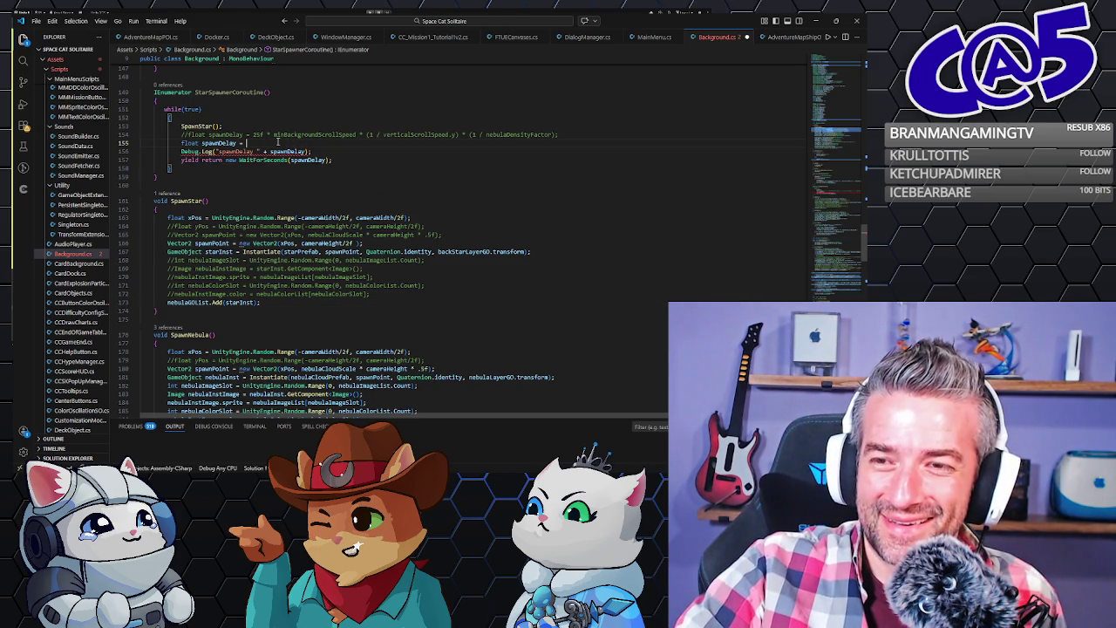
pyautogui.write('.01f')
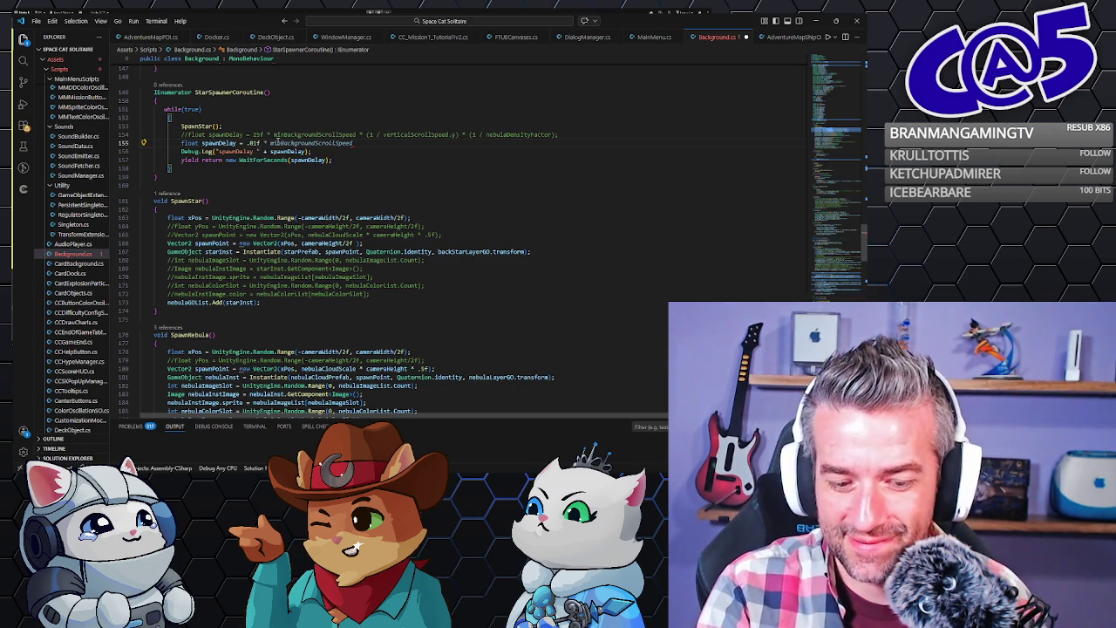
pyautogui.write(';')
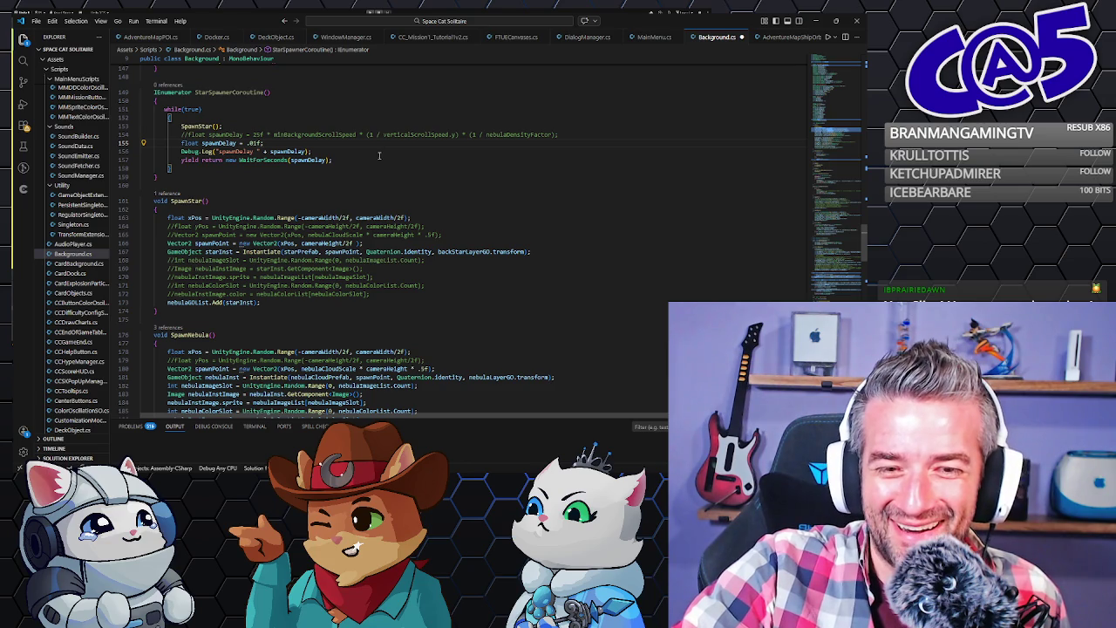
# Comment out the spawnDelay Debug.Log line in the coroutine.
pyautogui.click(369, 152)
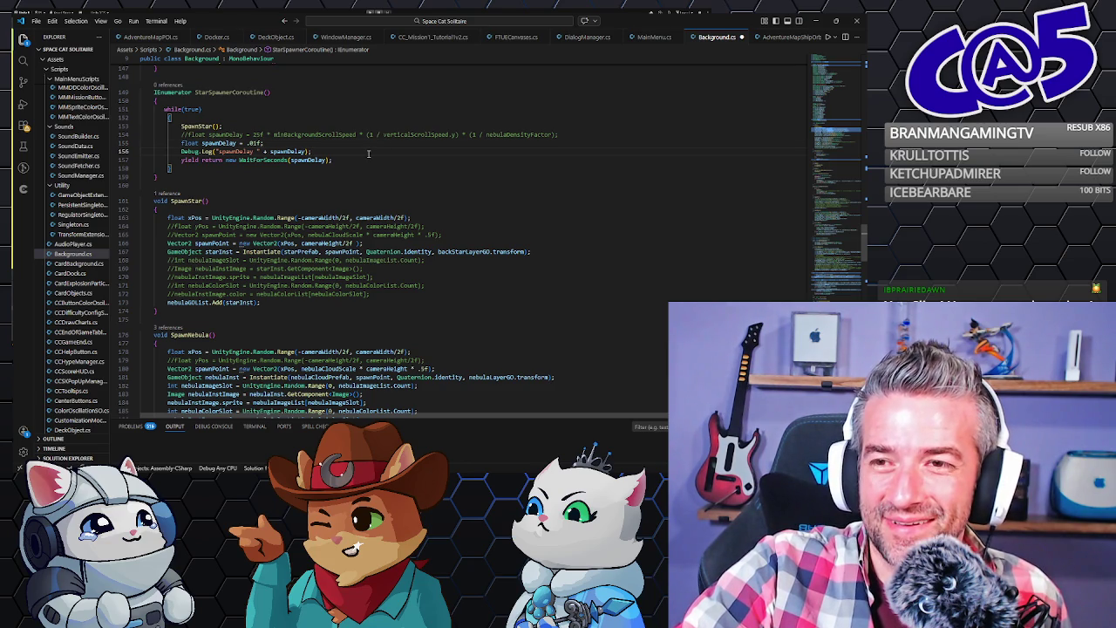
pyautogui.click(340, 162)
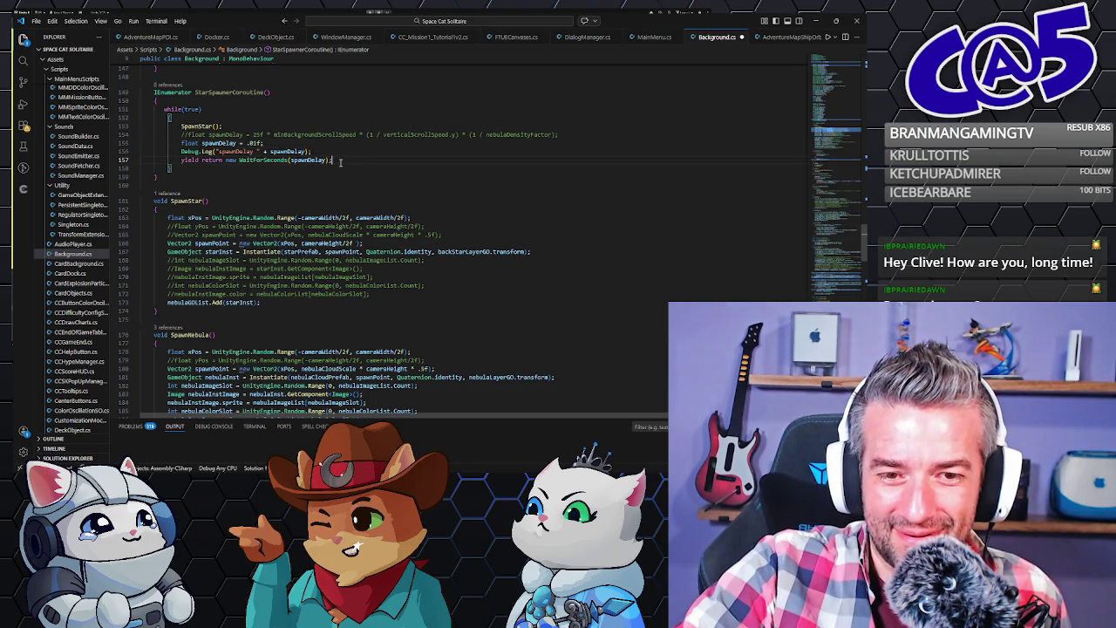
pyautogui.press('Left')
pyautogui.press('Left')
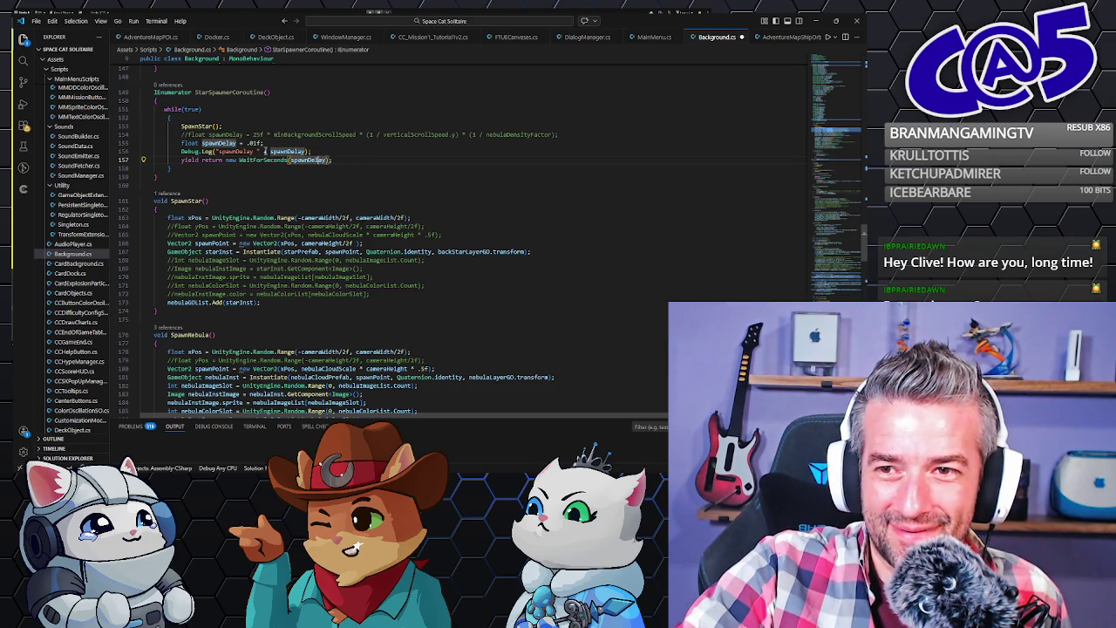
pyautogui.click(310, 151)
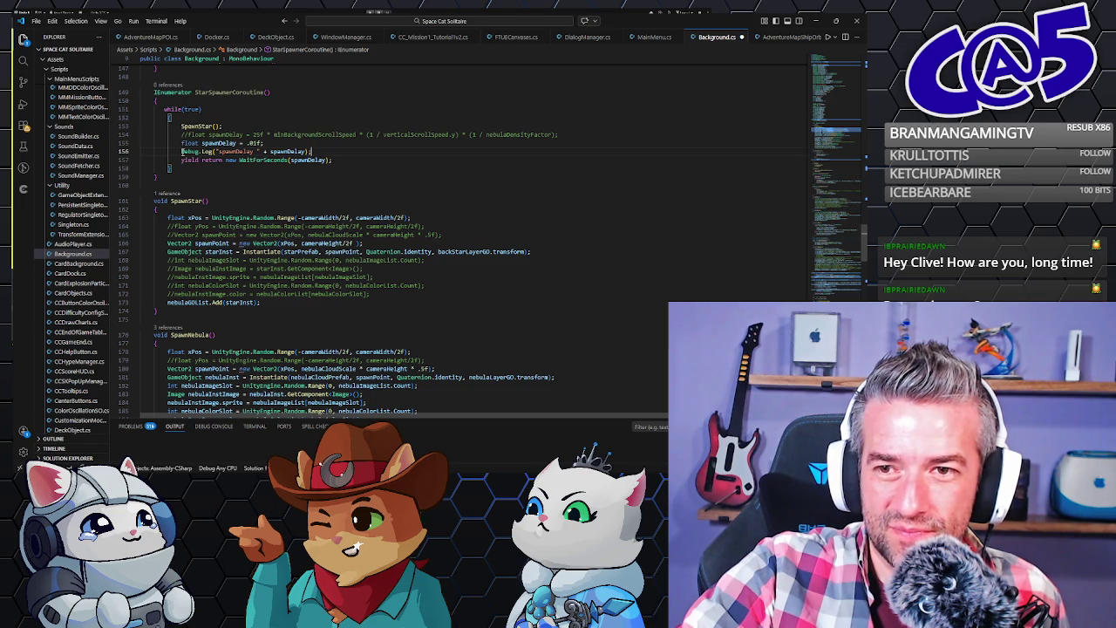
pyautogui.hotkey('ctrl', '/')
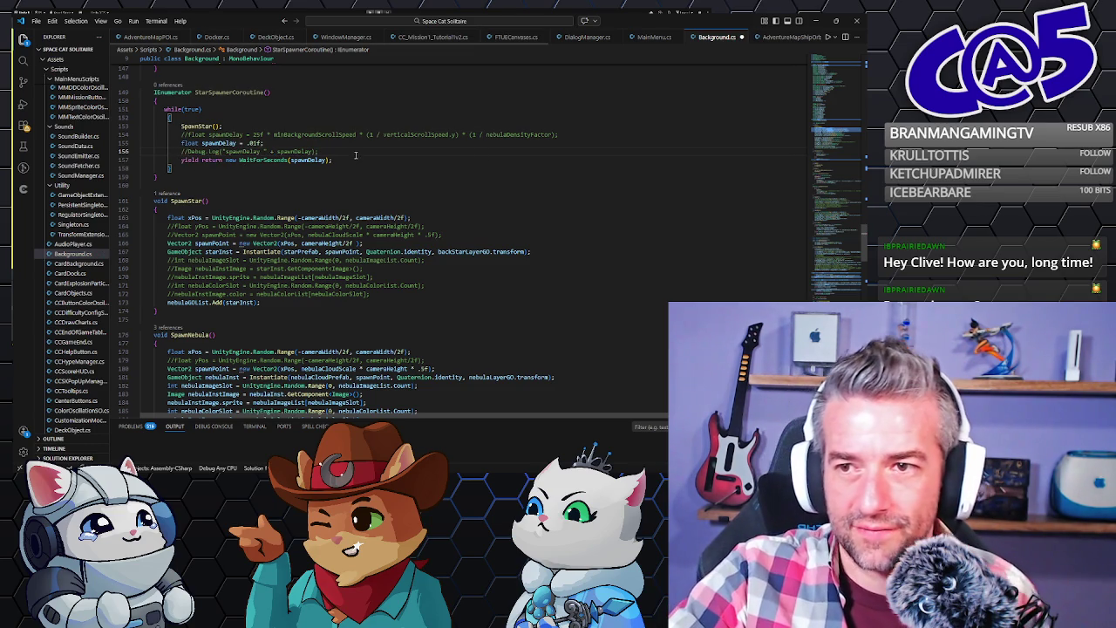
pyautogui.press('Up')
pyautogui.hotkey('ctrl', 'Left')
pyautogui.hotkey('ctrl', 'Left')
pyautogui.hotkey('ctrl', 'Left')
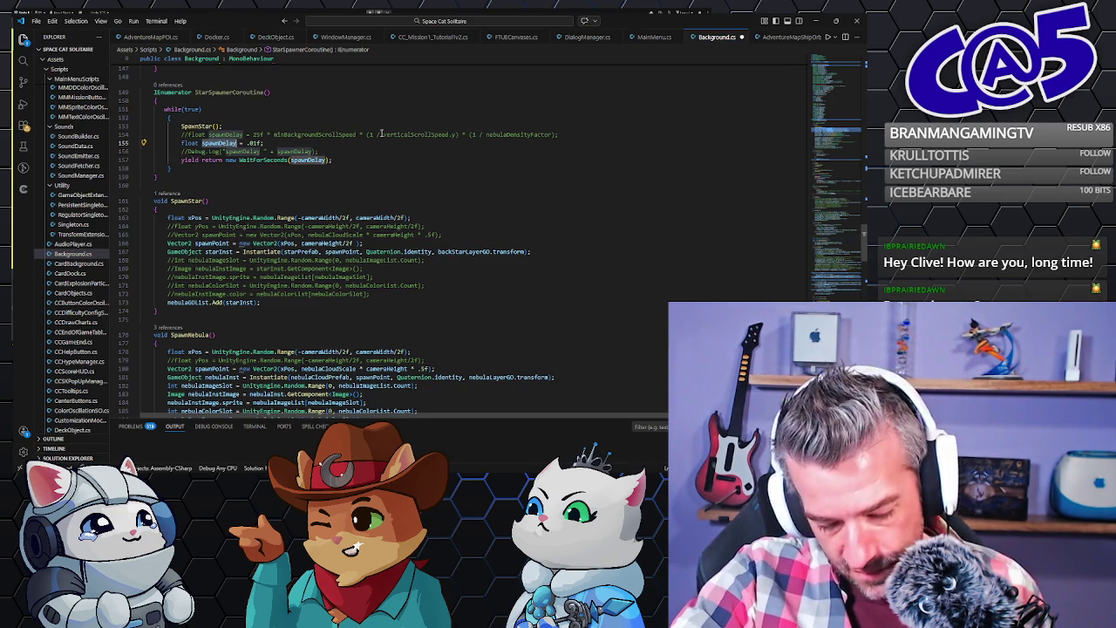
pyautogui.press('Up')
pyautogui.press('Up')
pyautogui.press('Up')
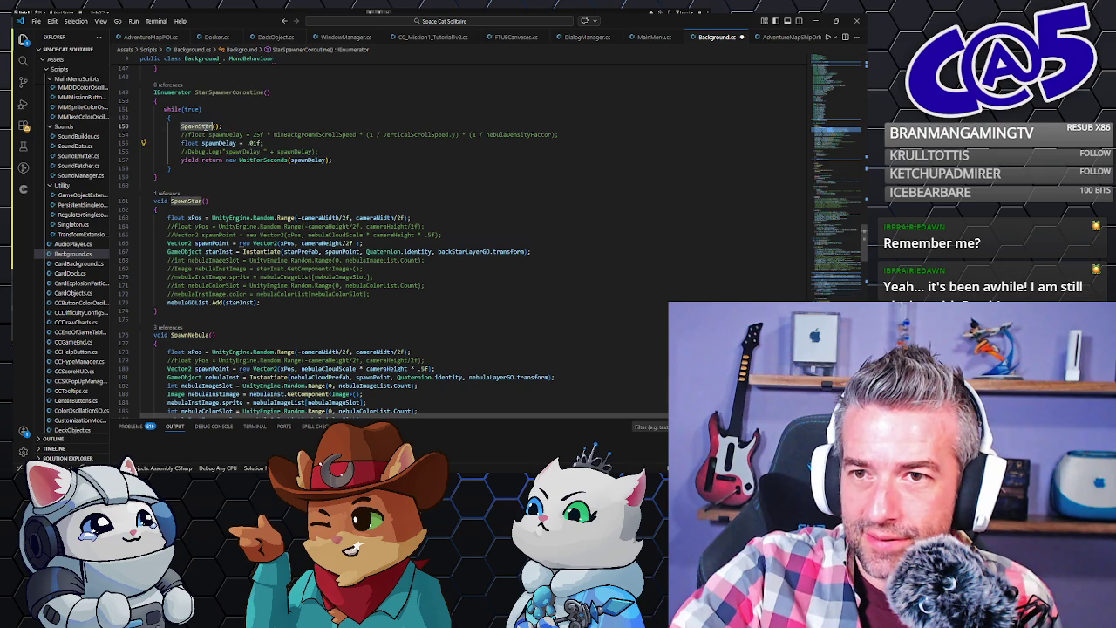
pyautogui.scroll(5, 349, 122)
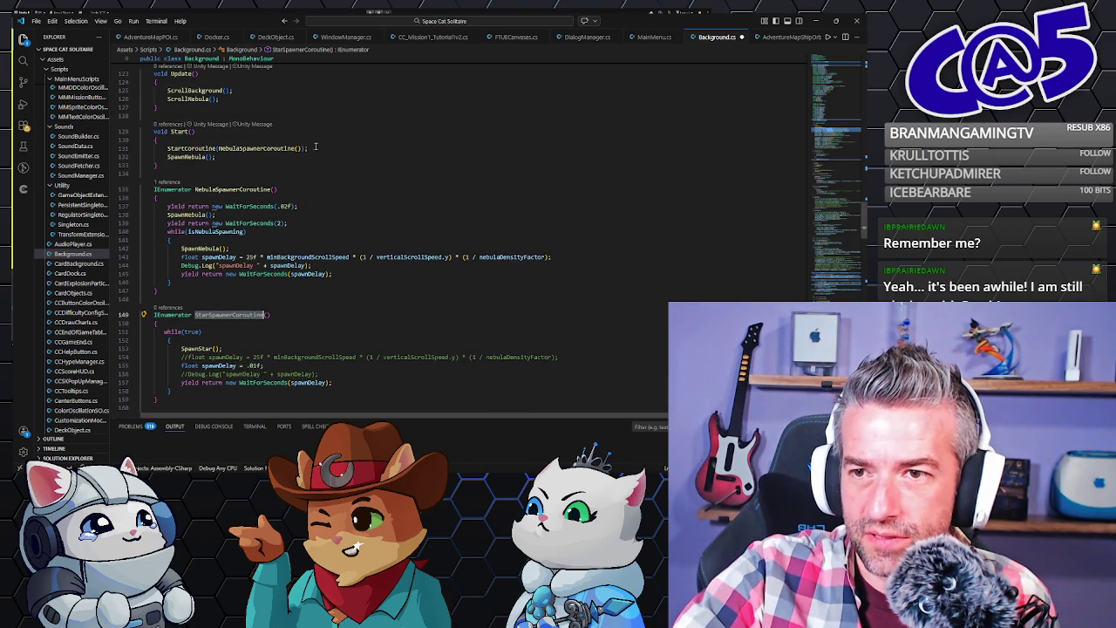
# Duplicate the StartCoroutine(NebulaSpawnerCoroutine()) line in Start and change it to StarSpawnerCoroutine.
pyautogui.click(314, 147)
pyautogui.hotkey('shift', 'alt', 'Down')
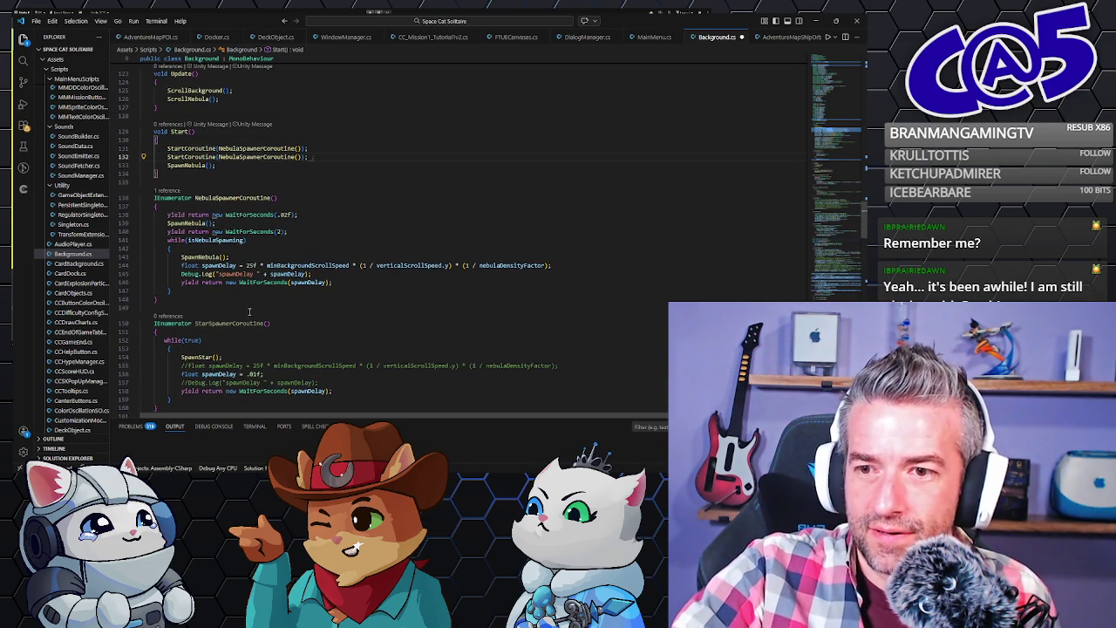
pyautogui.doubleClick(234, 324)
pyautogui.hotkey('ctrl', 'c')
pyautogui.doubleClick(258, 157)
pyautogui.hotkey('ctrl', 'v')
# Select the whole ScrollNebula method.
pyautogui.scroll(-2, 342, 284)
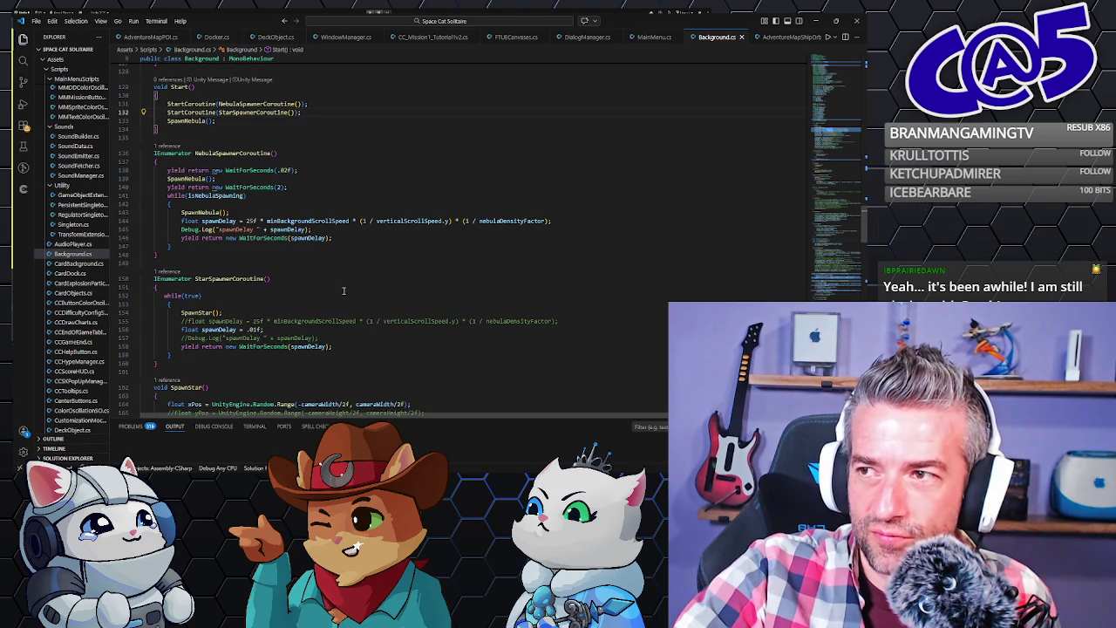
pyautogui.scroll(-7, 342, 285)
pyautogui.click(262, 266)
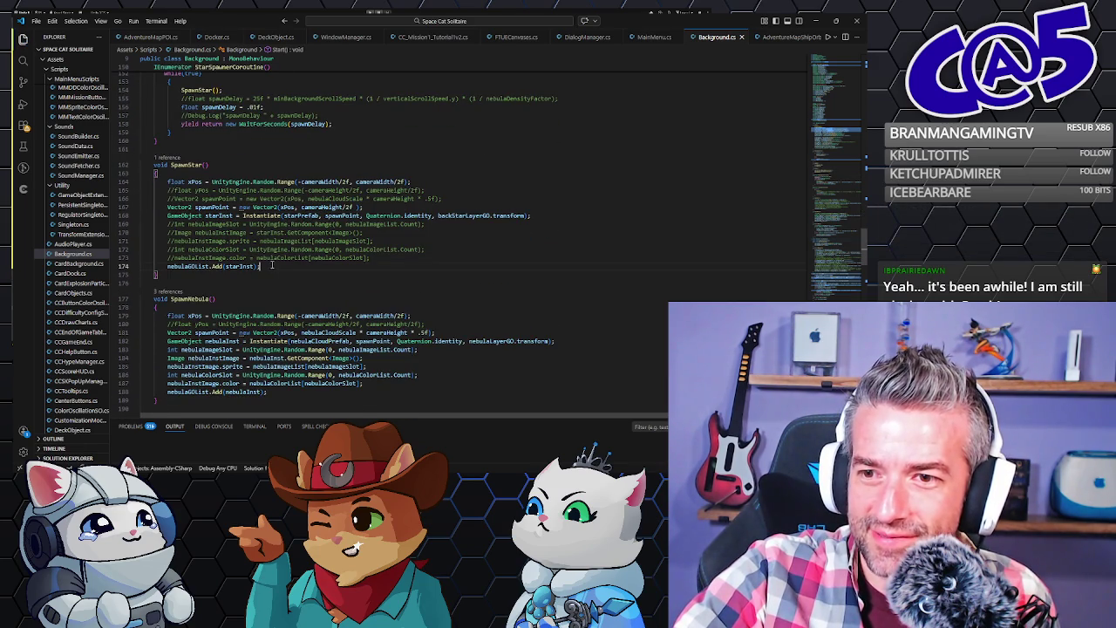
pyautogui.scroll(-2, 290, 268)
pyautogui.scroll(-6, 290, 271)
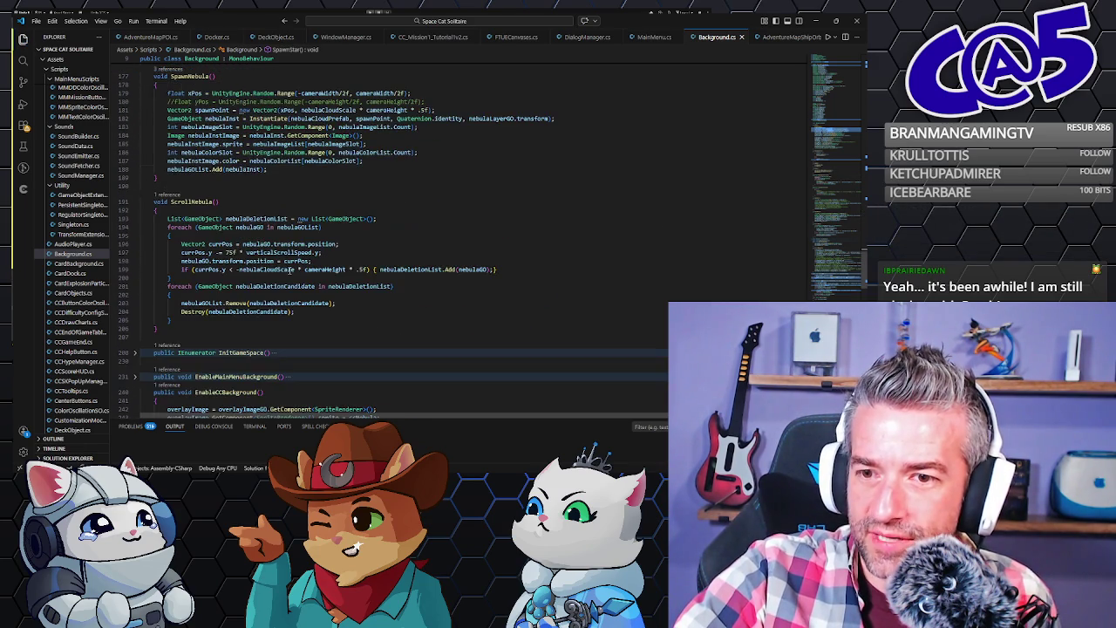
pyautogui.moveTo(173, 329); pyautogui.dragTo(218, 173)
pyautogui.hotkey('ctrl', 'c')
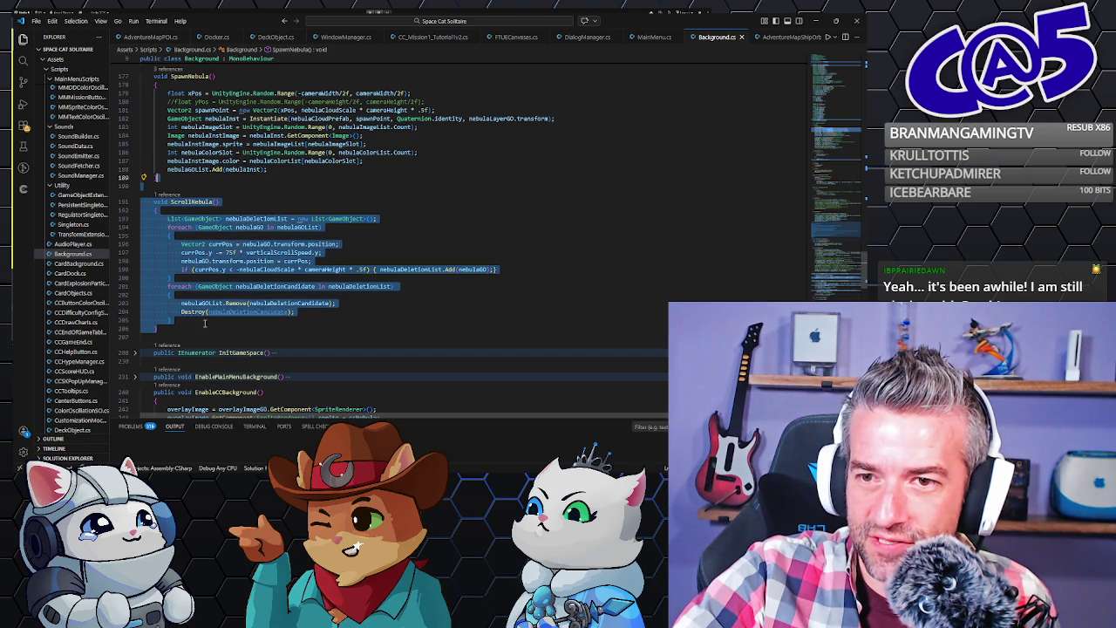
# Paste a copy of ScrollNebula below it and rename the copy ScrollStar.
pyautogui.click(186, 330)
pyautogui.hotkey('ctrl', 'v')
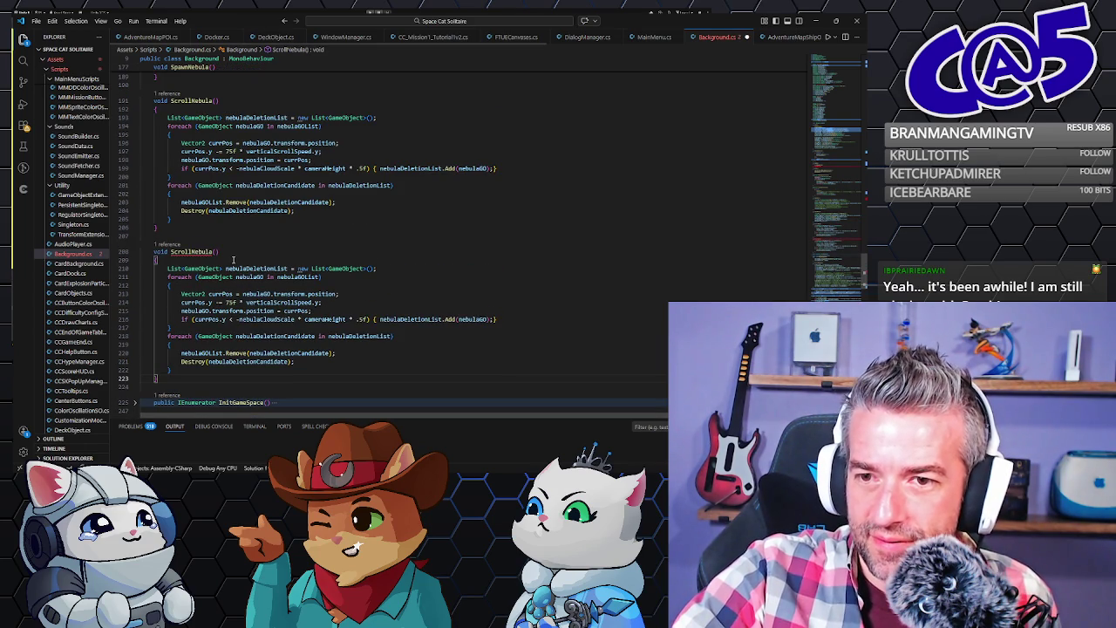
pyautogui.doubleClick(191, 252)
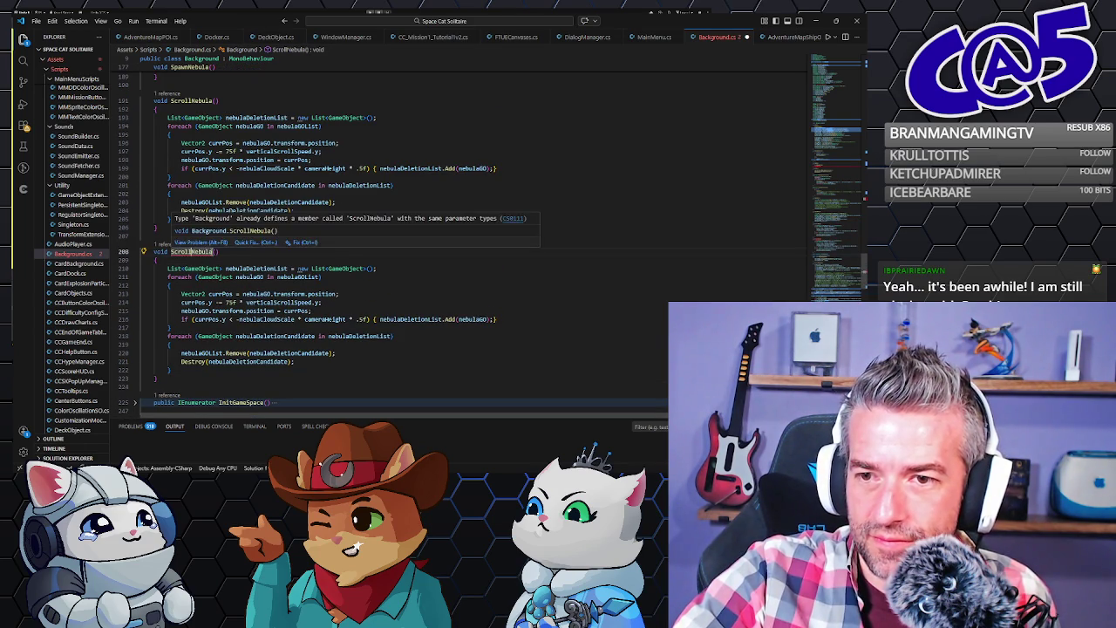
pyautogui.write('ScrollStart')
# Rename the copy's lists to starDeletionList and starGOList.
pyautogui.click(231, 260)
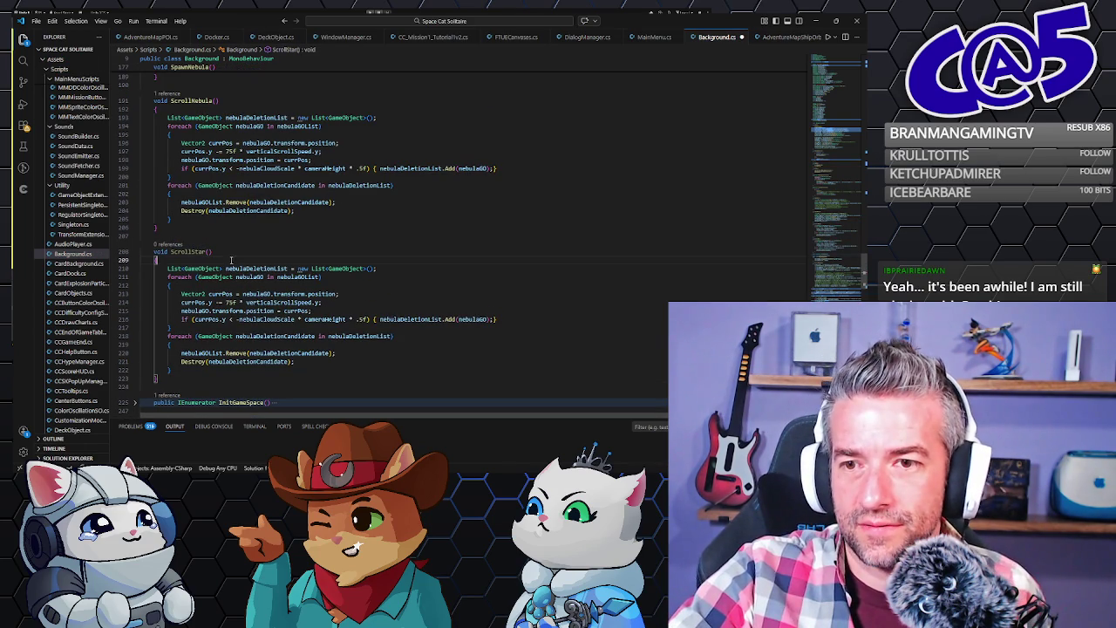
pyautogui.click(288, 270)
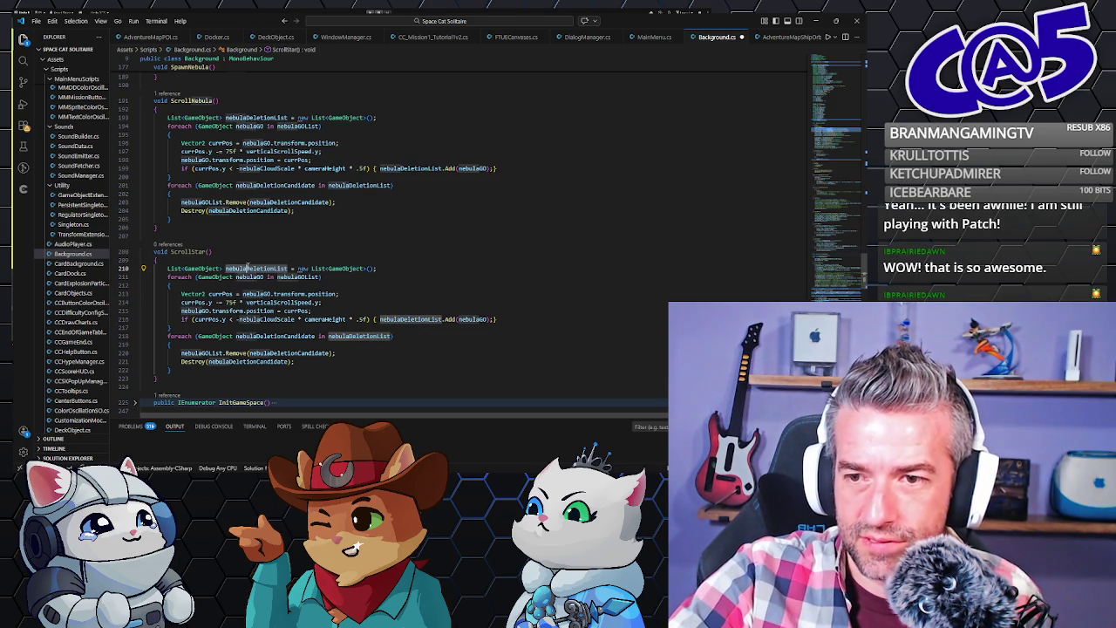
pyautogui.write('star')
pyautogui.click(262, 276)
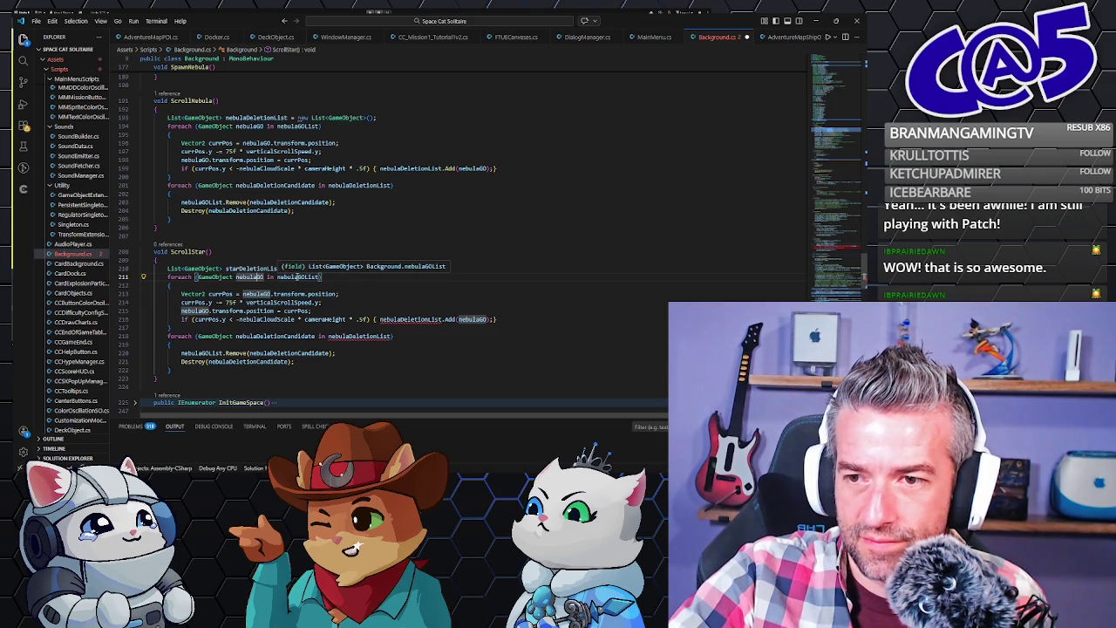
pyautogui.moveTo(298, 277); pyautogui.dragTo(278, 276)
pyautogui.write('star')
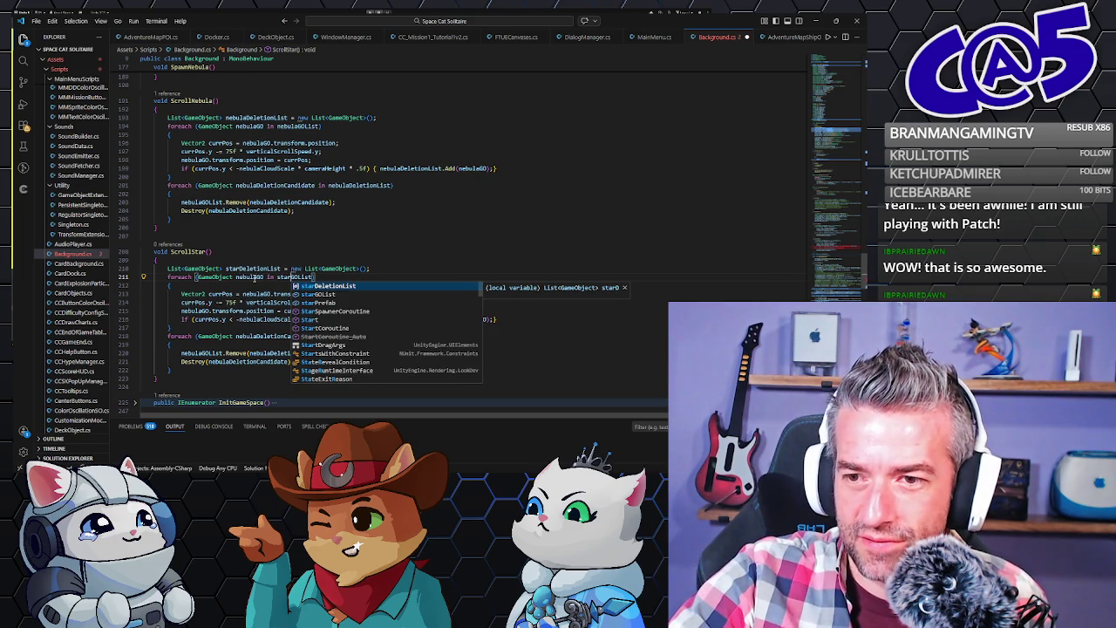
pyautogui.press('Escape')
# Rename the loop variable nebulaGO to starGO in the foreach and its uses.
pyautogui.doubleClick(248, 276)
pyautogui.write('starGO')
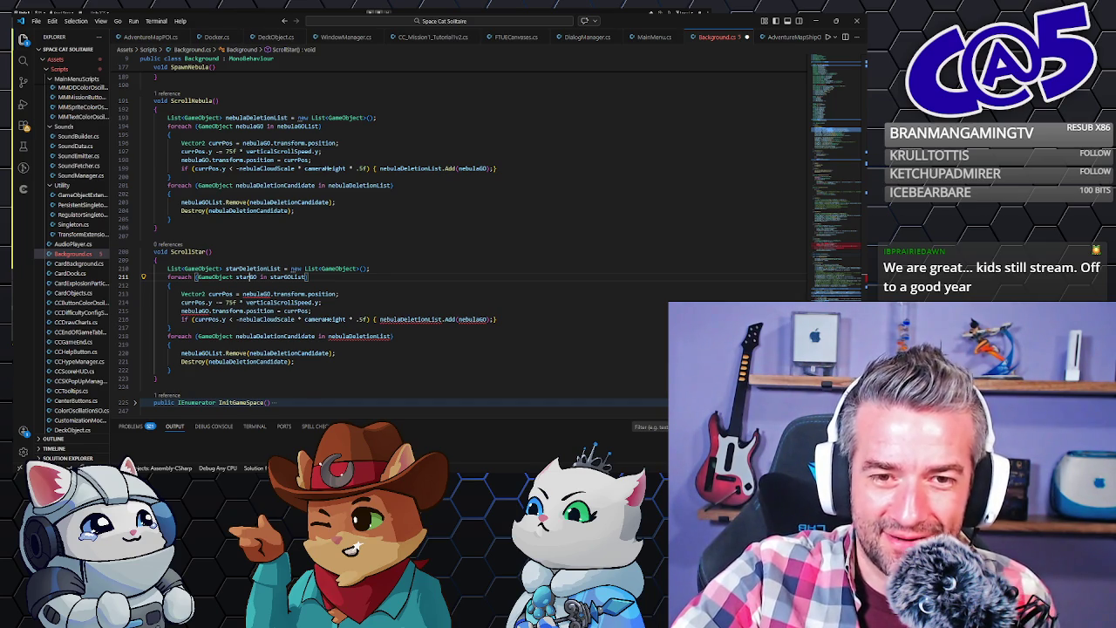
pyautogui.doubleClick(256, 294)
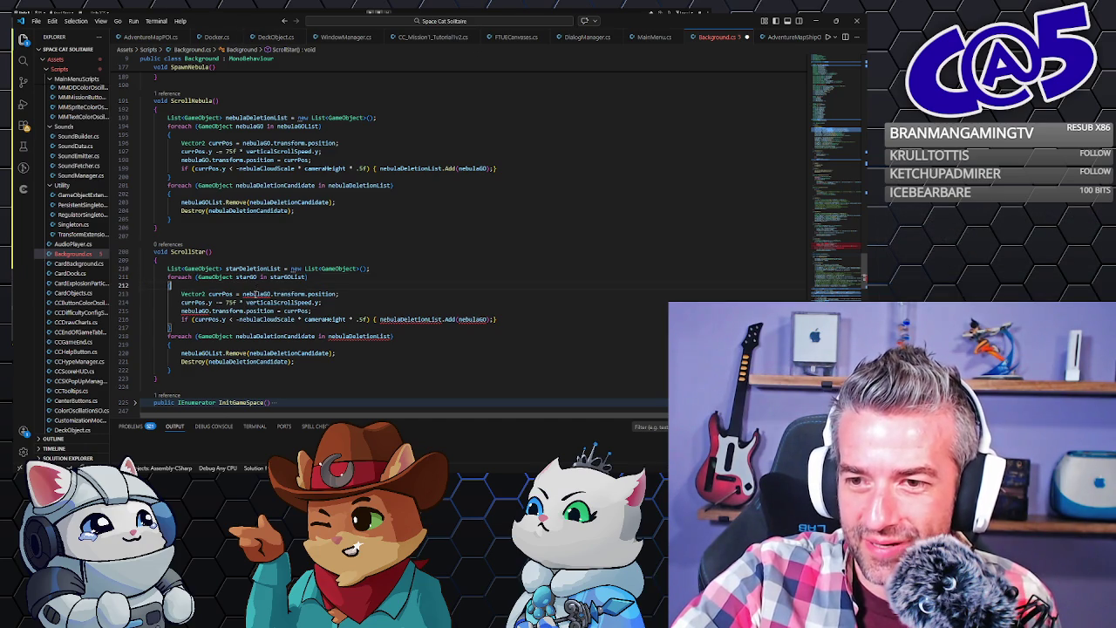
pyautogui.write('starGO')
pyautogui.doubleClick(193, 310)
pyautogui.write('starGO')
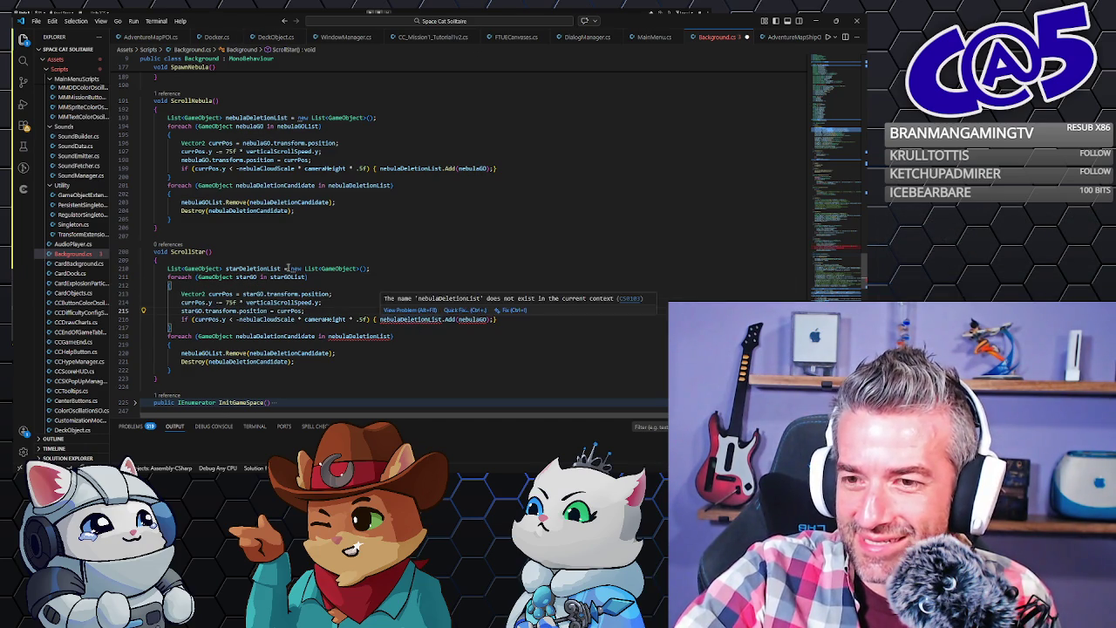
# Make the Add call read starDeletionList.Add(starGO).
pyautogui.doubleClick(253, 269)
pyautogui.hotkey('ctrl', 'c')
pyautogui.doubleClick(410, 319)
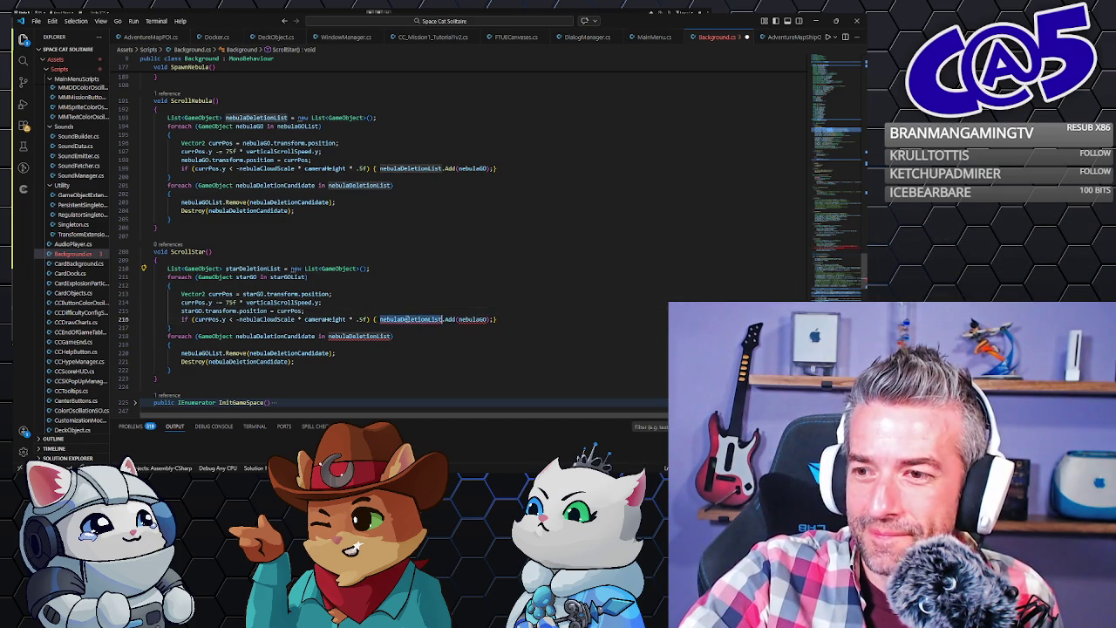
pyautogui.hotkey('ctrl', 'v')
pyautogui.click(248, 294)
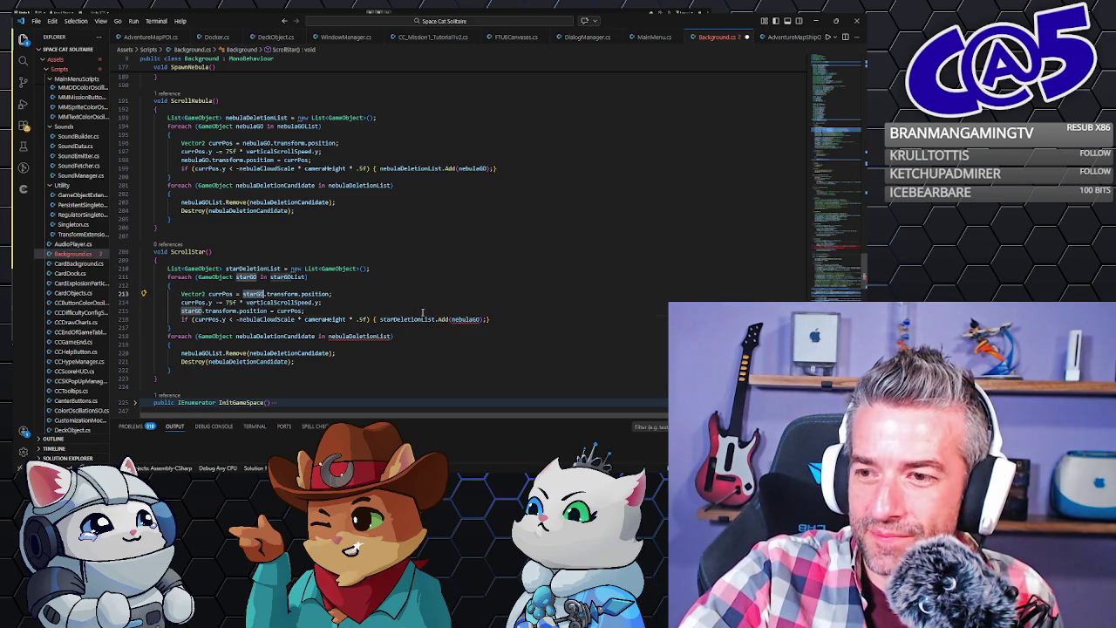
pyautogui.hotkey('ctrl', 'c')
pyautogui.doubleClick(465, 319)
pyautogui.hotkey('ctrl', 'v')
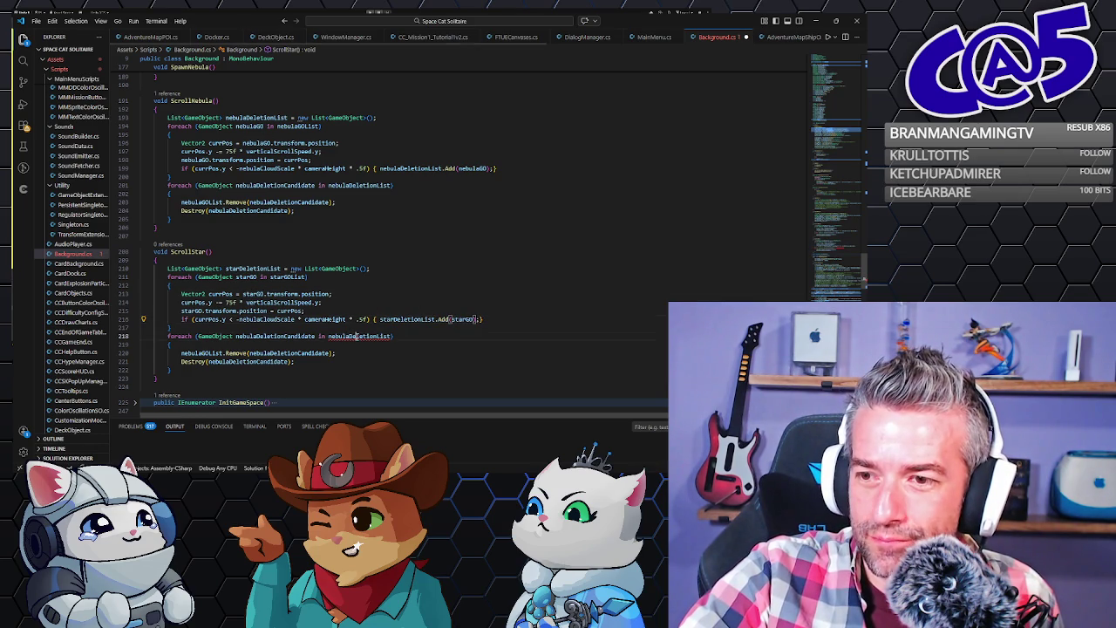
# Make the deletion loop iterate starDeletionList using starDeletionCandidate.
pyautogui.click(357, 336)
pyautogui.hotkey('alt', 'Left')
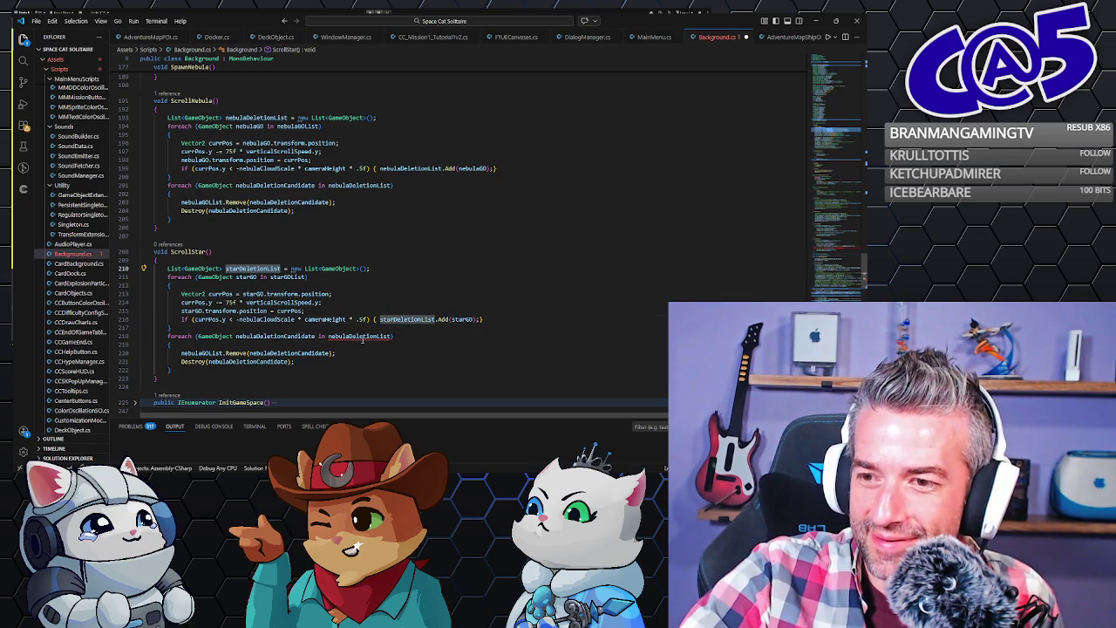
pyautogui.click(361, 337)
pyautogui.doubleClick(361, 336)
pyautogui.hotkey('ctrl', 'v')
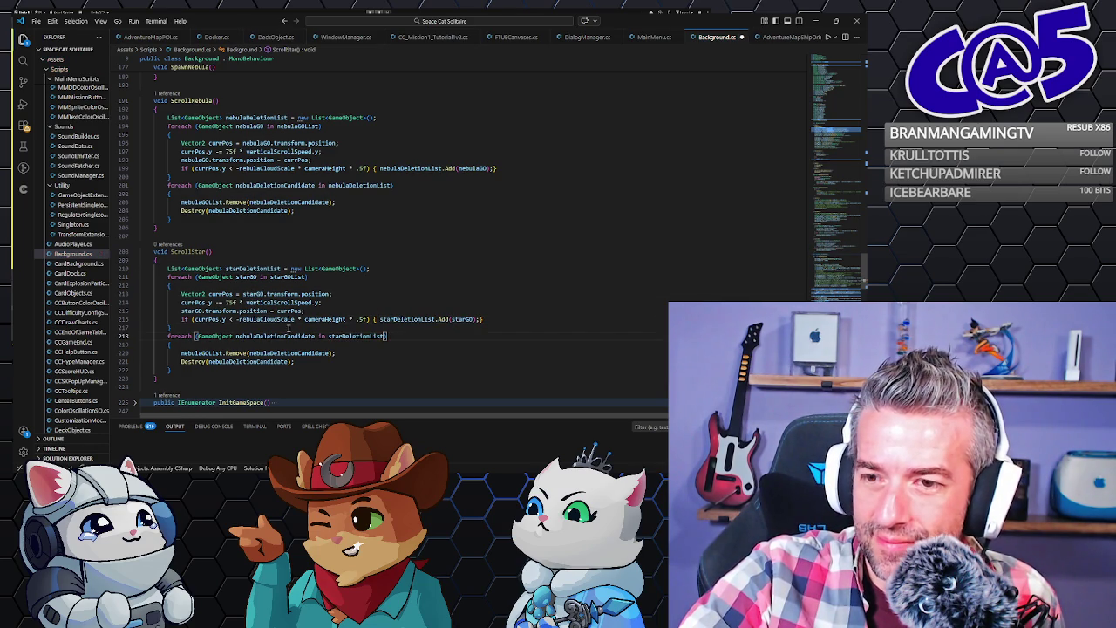
pyautogui.click(237, 336)
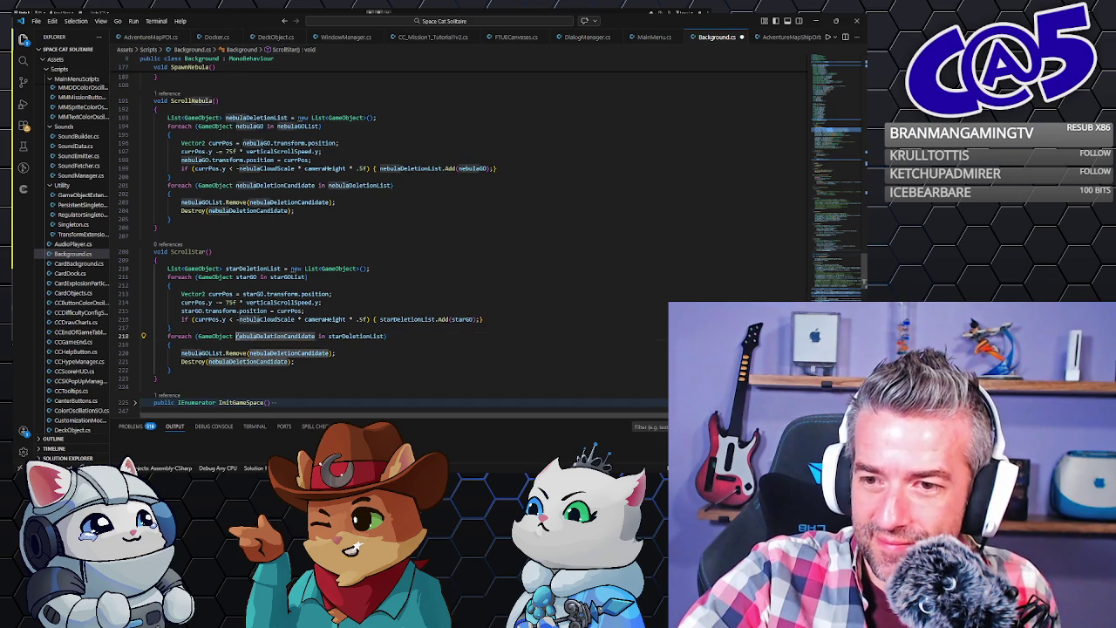
pyautogui.moveTo(237, 337); pyautogui.dragTo(257, 336)
pyautogui.write('star')
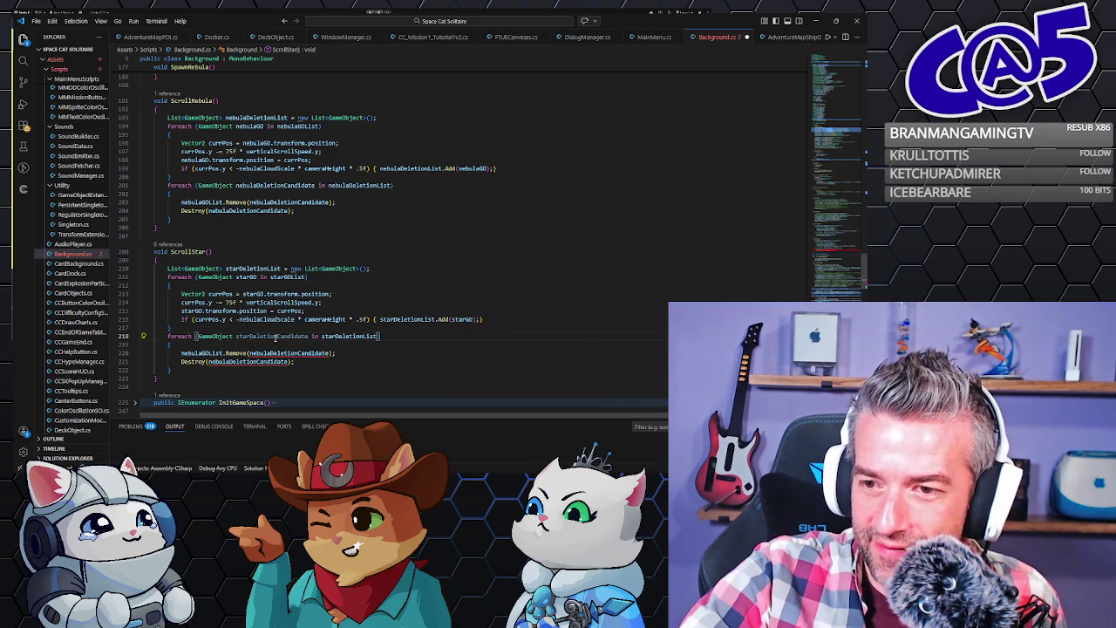
pyautogui.doubleClick(254, 354)
pyautogui.hotkey('ctrl', 'd')
pyautogui.write('starDeletionCandidate')
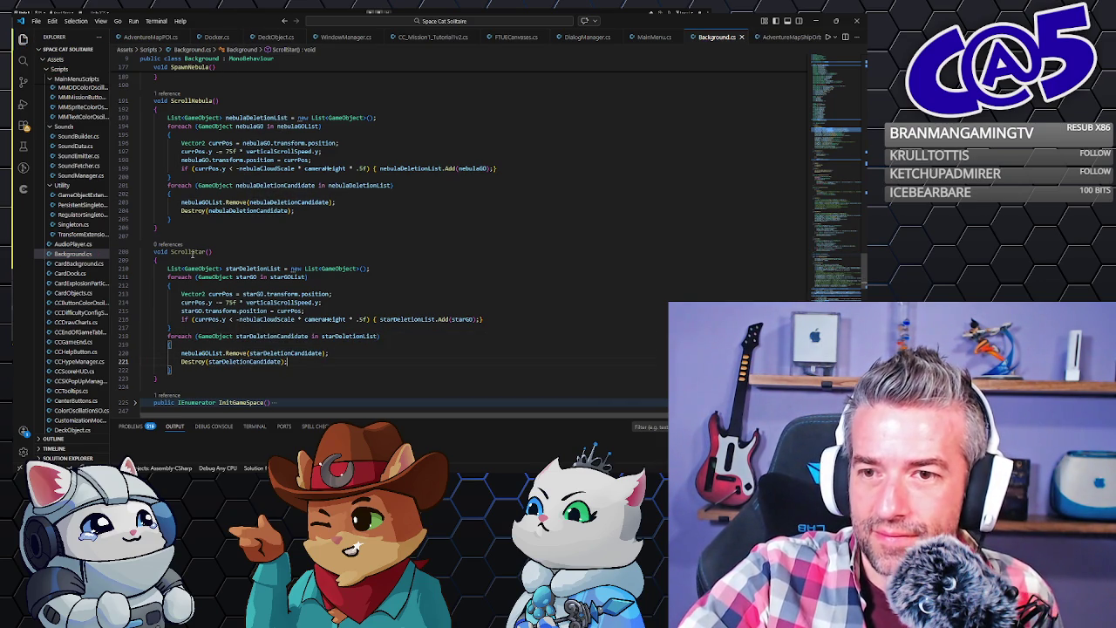
pyautogui.scroll(15, 237, 209)
# Add a ScrollStar(); call under ScrollNebula in Update, save Background.cs, and switch to Unity.
pyautogui.scroll(9, 237, 209)
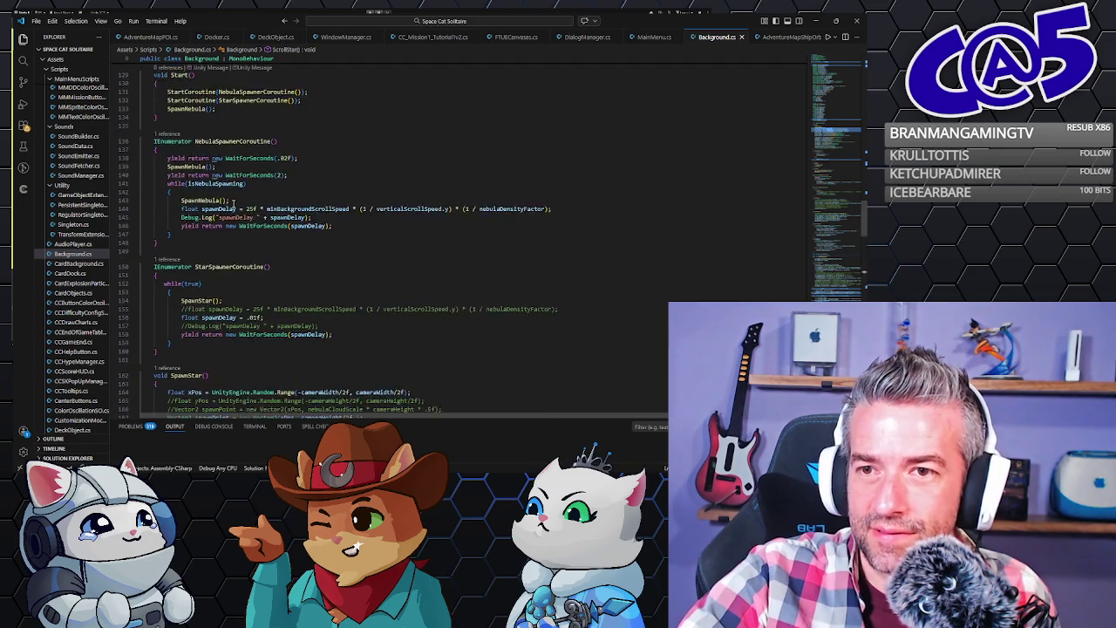
pyautogui.click(235, 154)
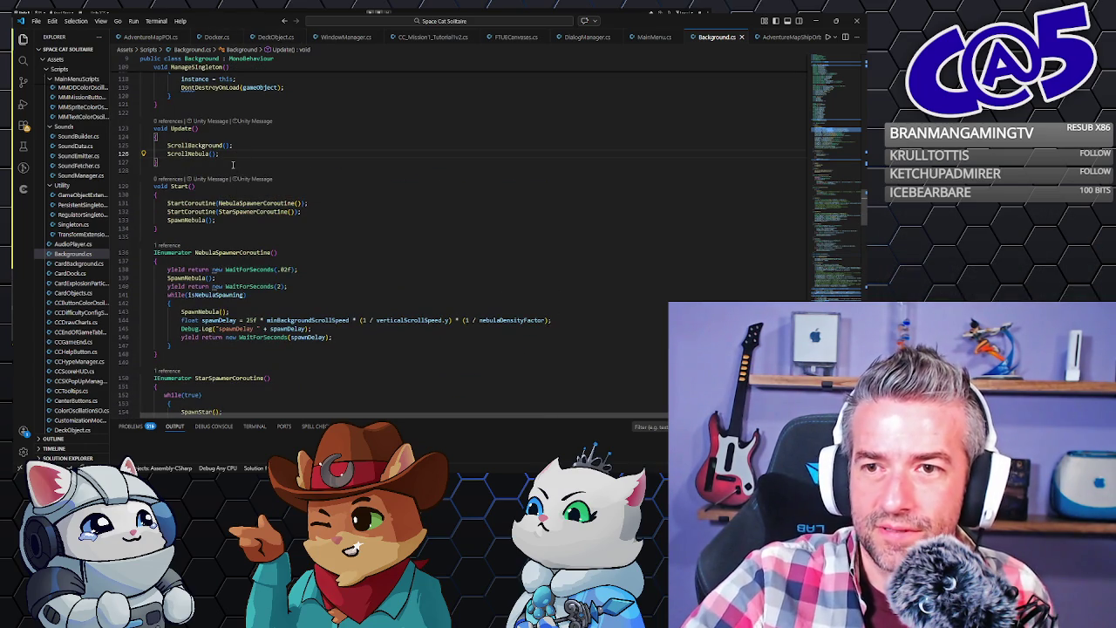
pyautogui.write('ScrollStar')
pyautogui.press('Return')
pyautogui.write('ScrollStar;')
pyautogui.press('BackSpace')
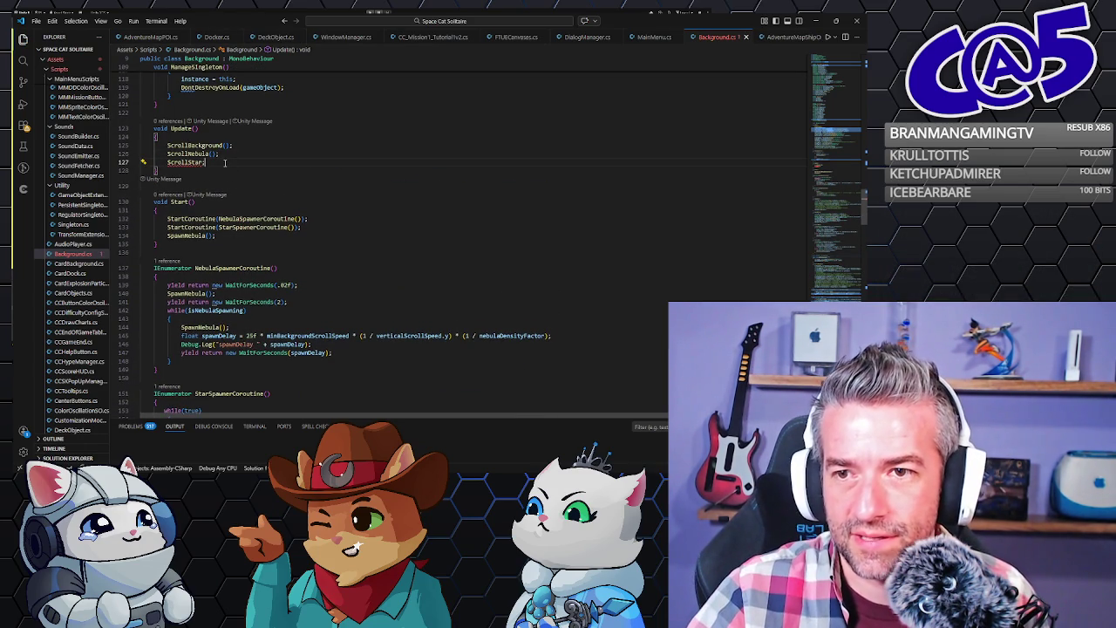
pyautogui.write('();')
pyautogui.hotkey('ctrl', 's')
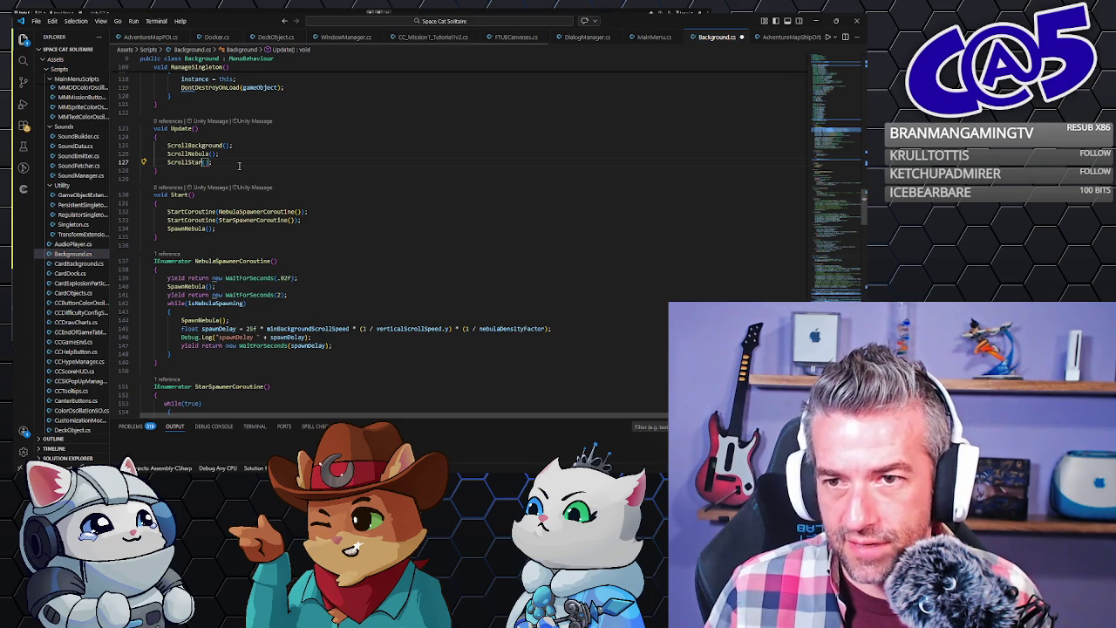
pyautogui.write(';')
pyautogui.hotkey('ctrl', 's')
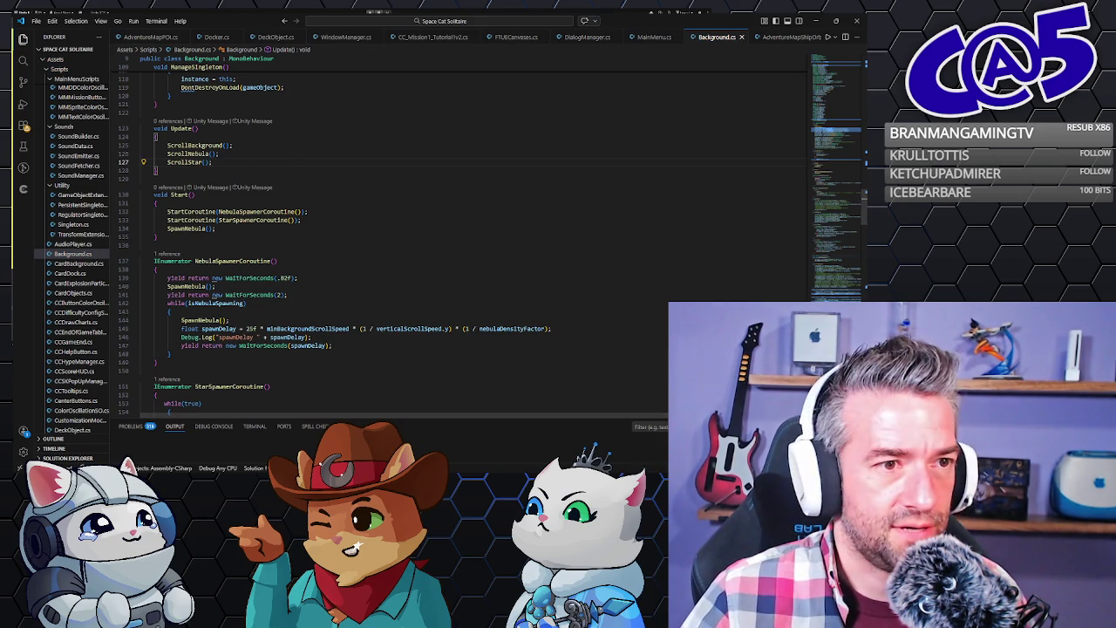
pyautogui.hotkey('alt', 'Tab')
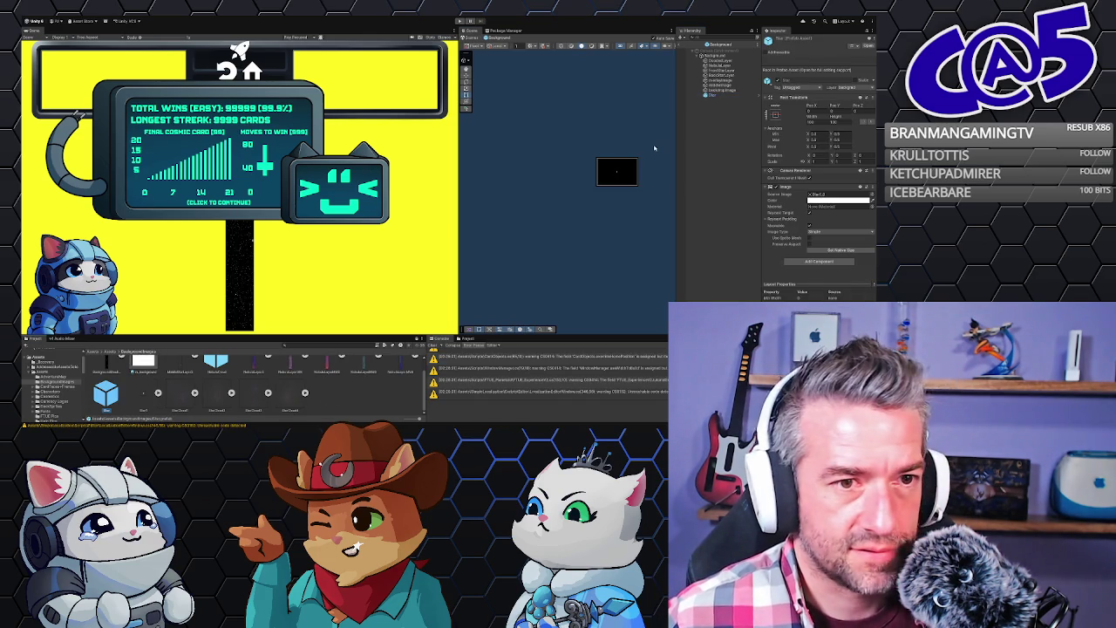
# Drag the Star prefab into the Background component's Star Prefab field, then leave prefab editing.
pyautogui.click(706, 95)
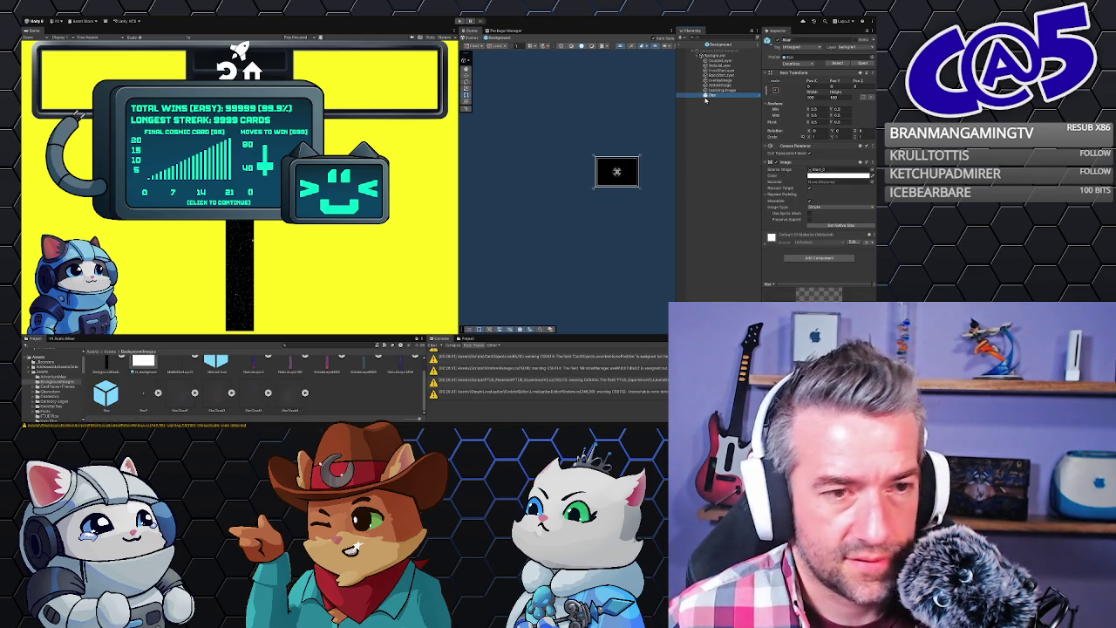
pyautogui.click(714, 116)
pyautogui.click(714, 55)
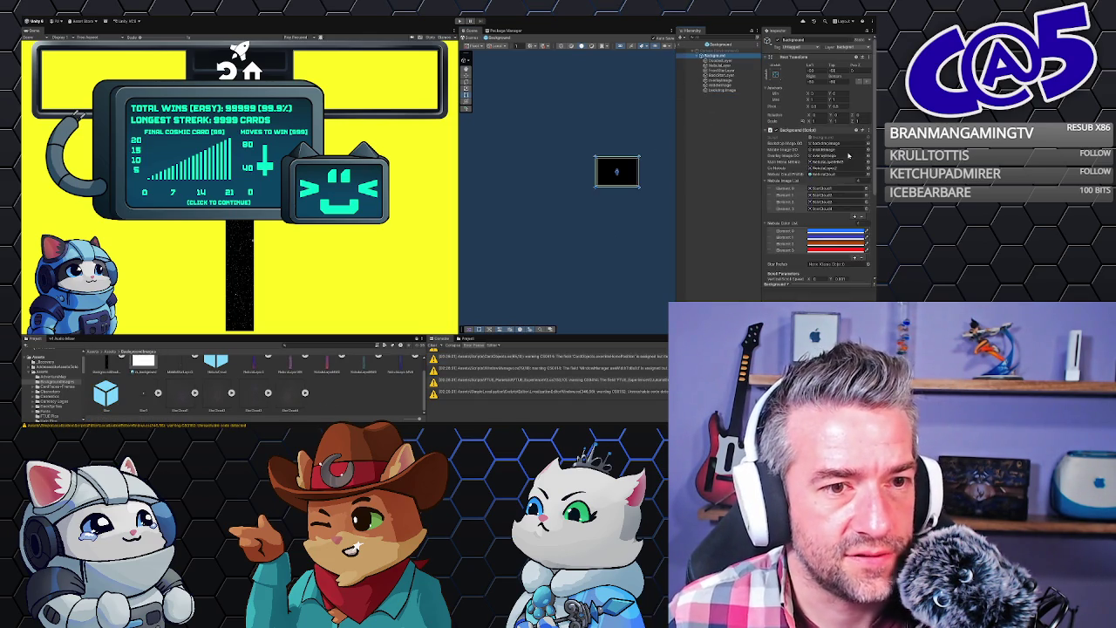
pyautogui.scroll(-2, 801, 195)
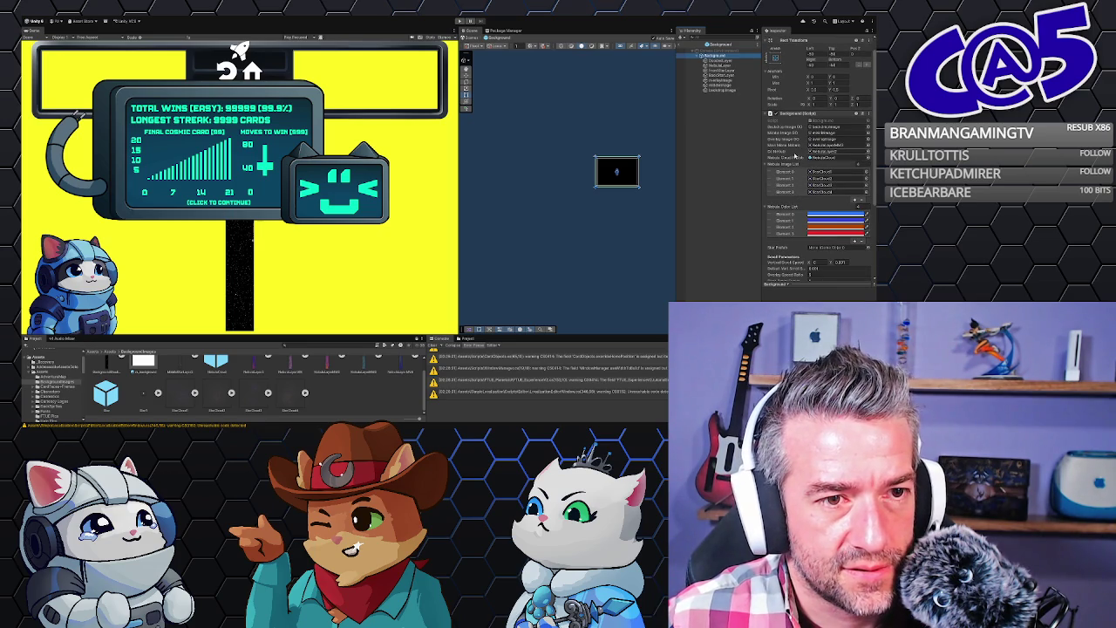
pyautogui.scroll(-2, 796, 146)
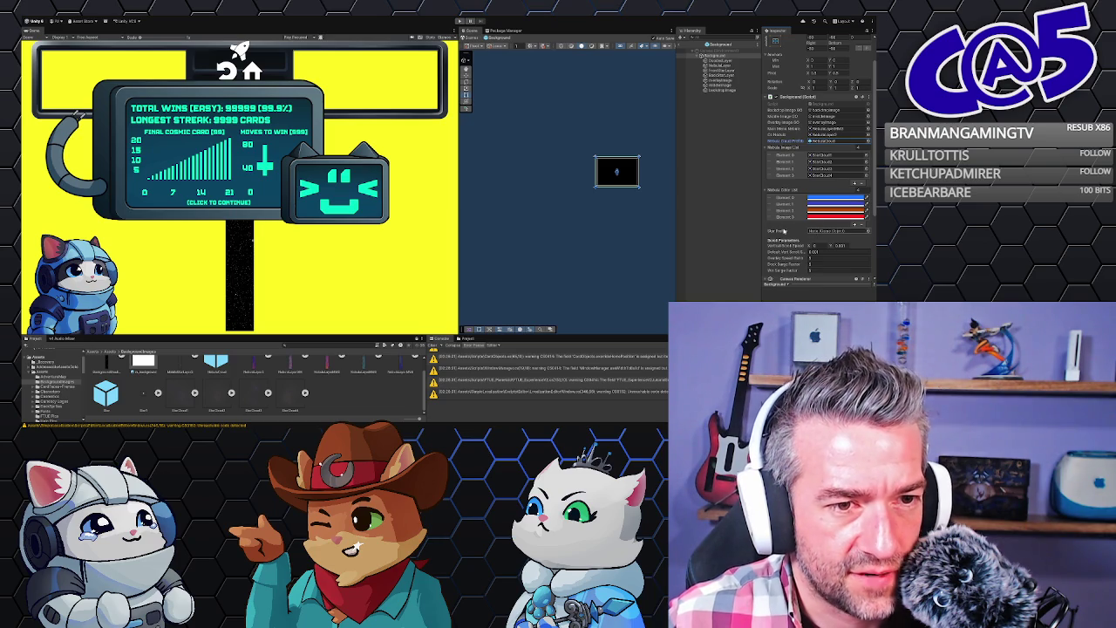
pyautogui.moveTo(106, 394); pyautogui.dragTo(838, 230)
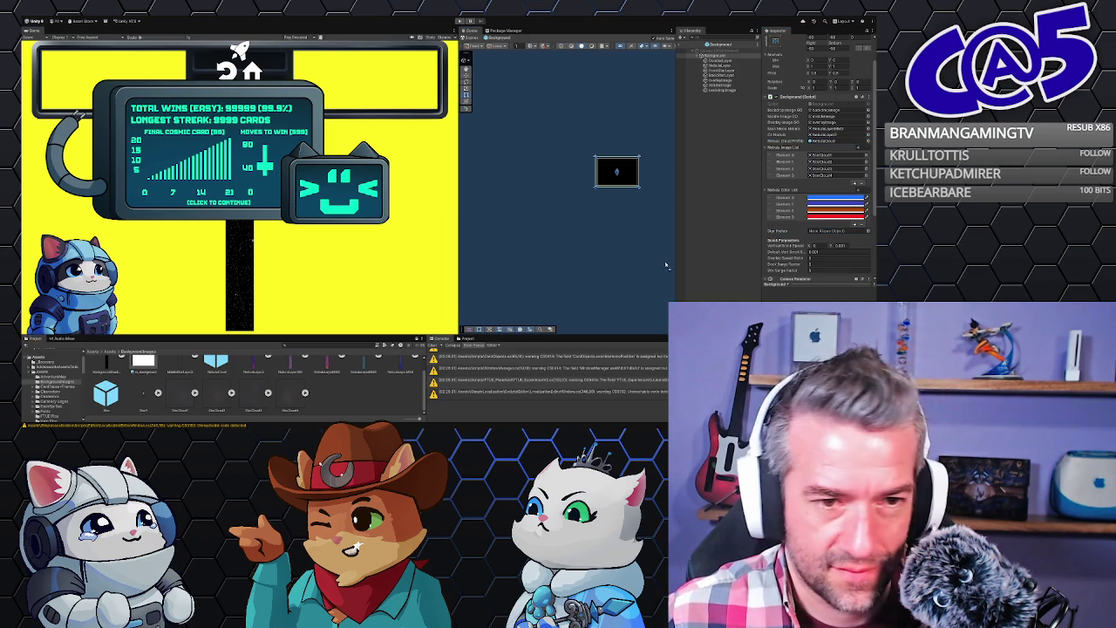
pyautogui.click(719, 257)
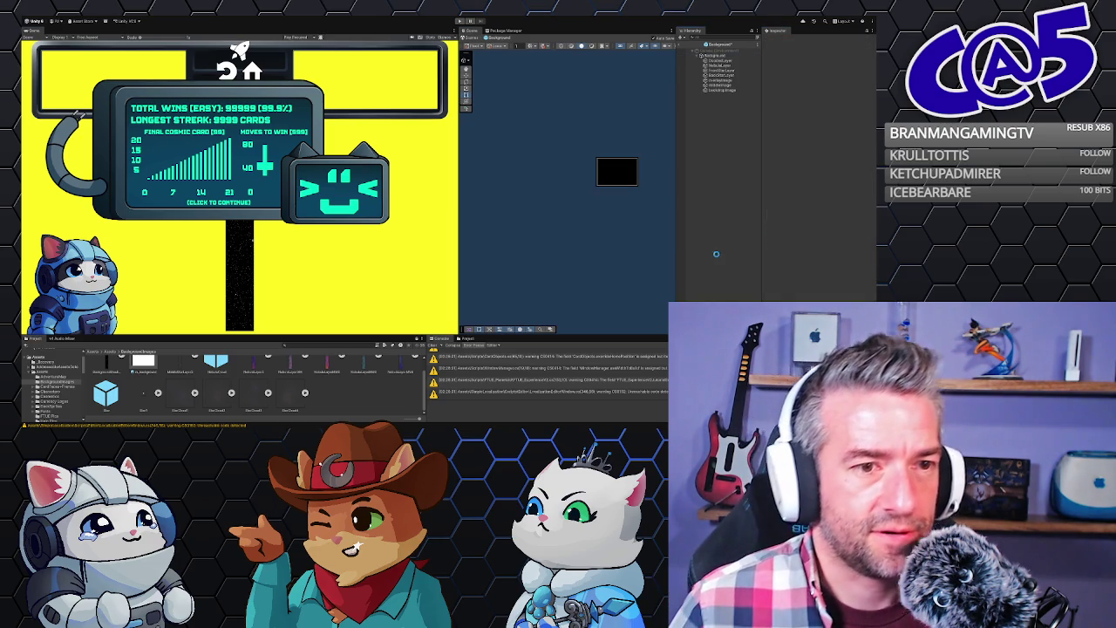
pyautogui.click(679, 47)
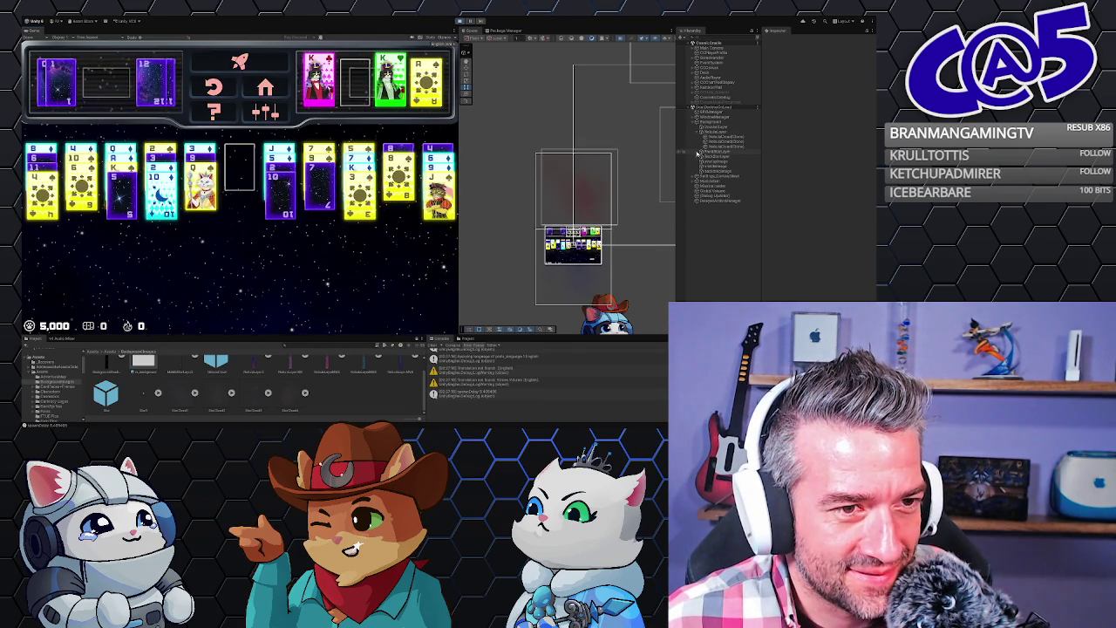
# Inspect the spawned Card(Clone) objects in the Hierarchy, then open the Star prefab for editing.
pyautogui.click(700, 161)
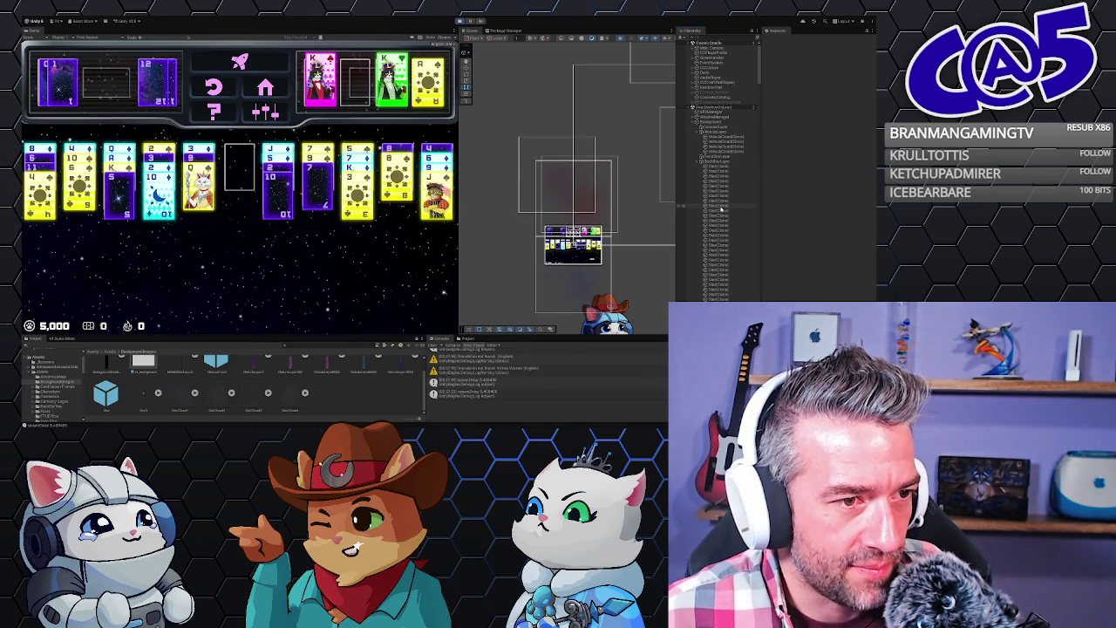
pyautogui.click(720, 207)
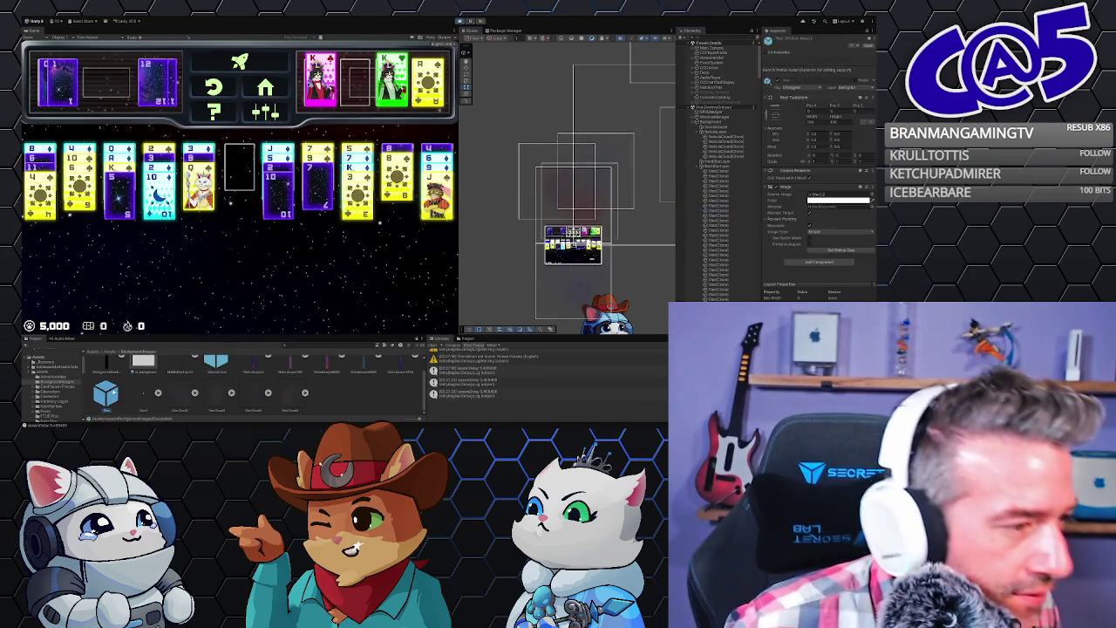
pyautogui.click(756, 211)
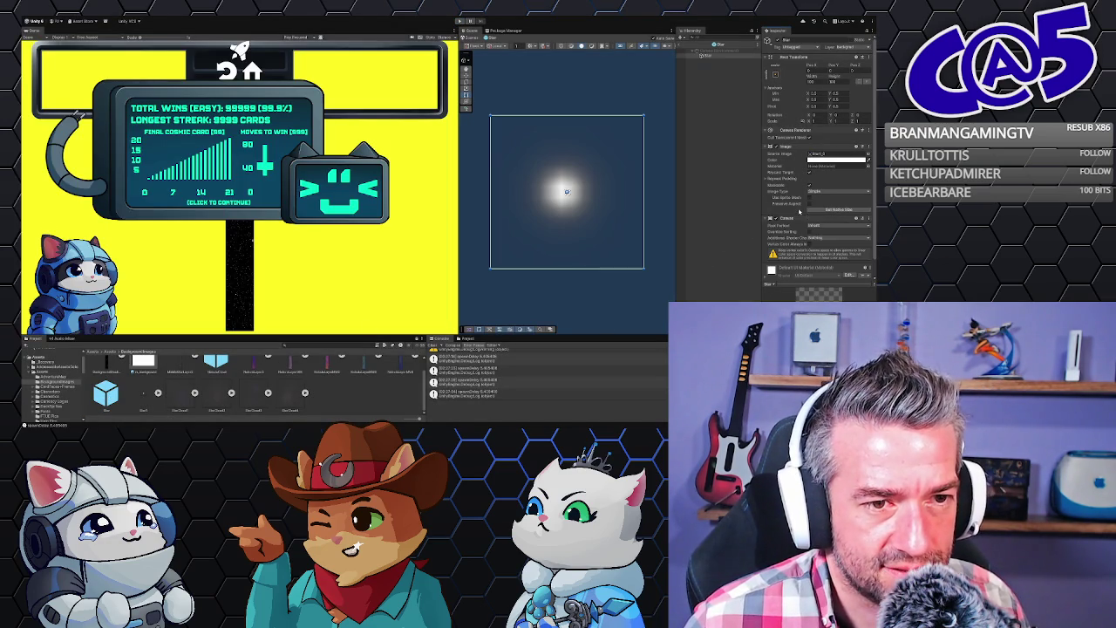
# Enable Override Sorting on the Star's Canvas and play past the stats screen to the table.
pyautogui.click(811, 233)
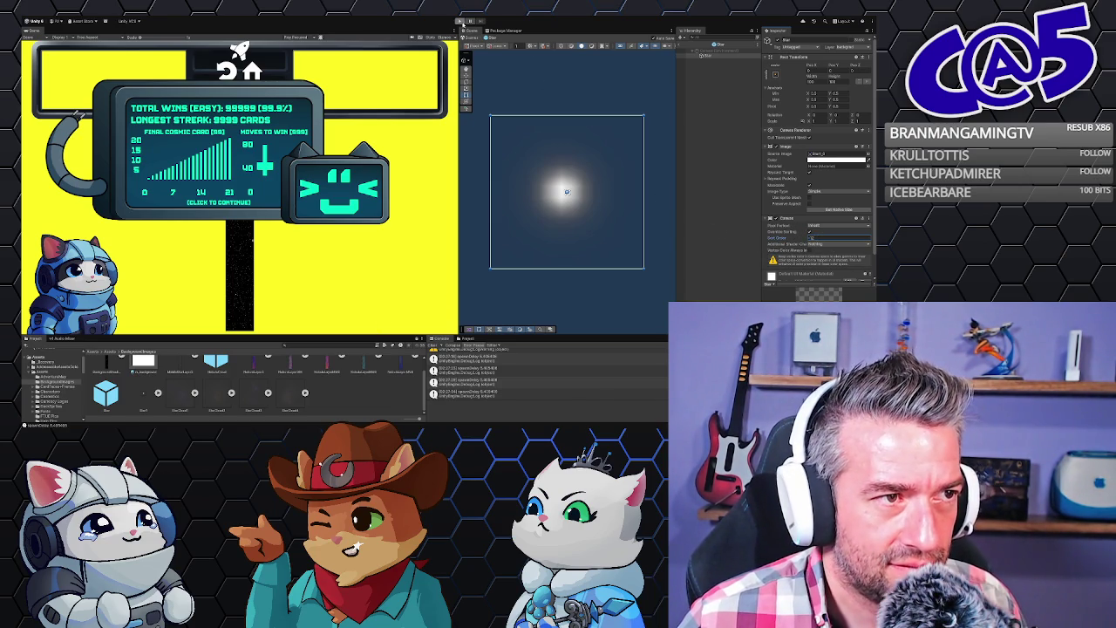
pyautogui.click(460, 21)
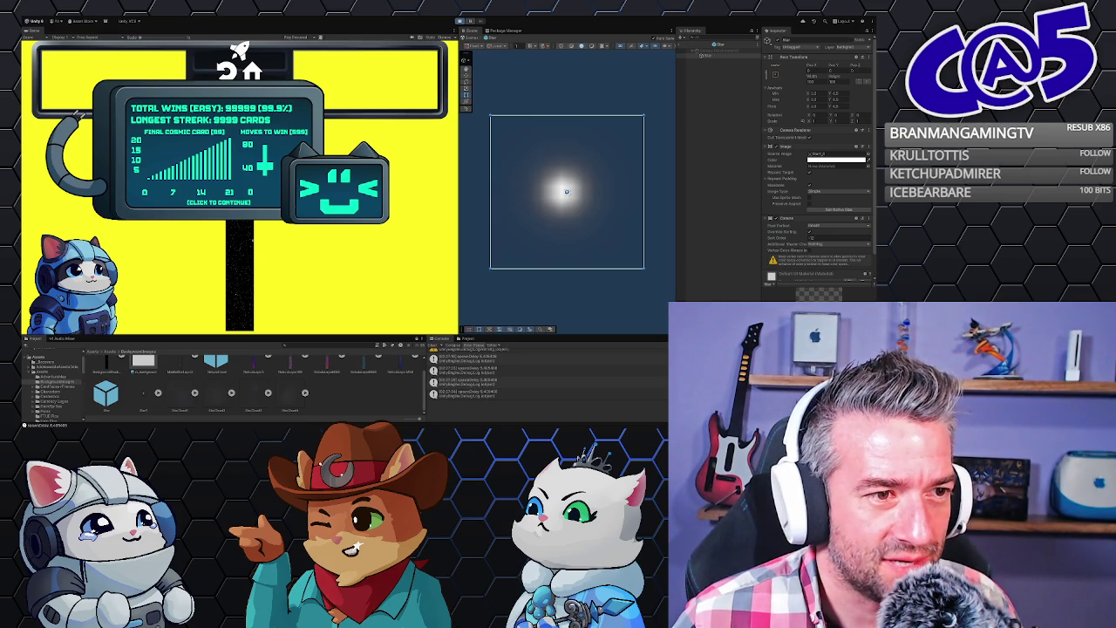
pyautogui.click(410, 208)
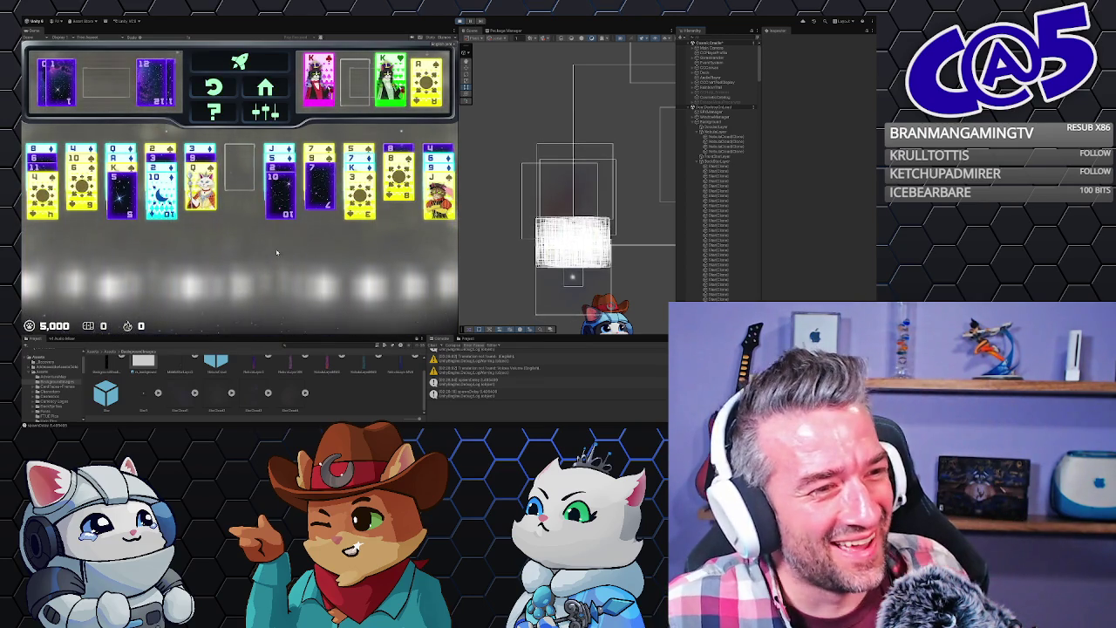
# Stop Play mode and select the Star1 texture to view its import settings.
pyautogui.scroll(1, 555, 236)
pyautogui.scroll(-6, 554, 236)
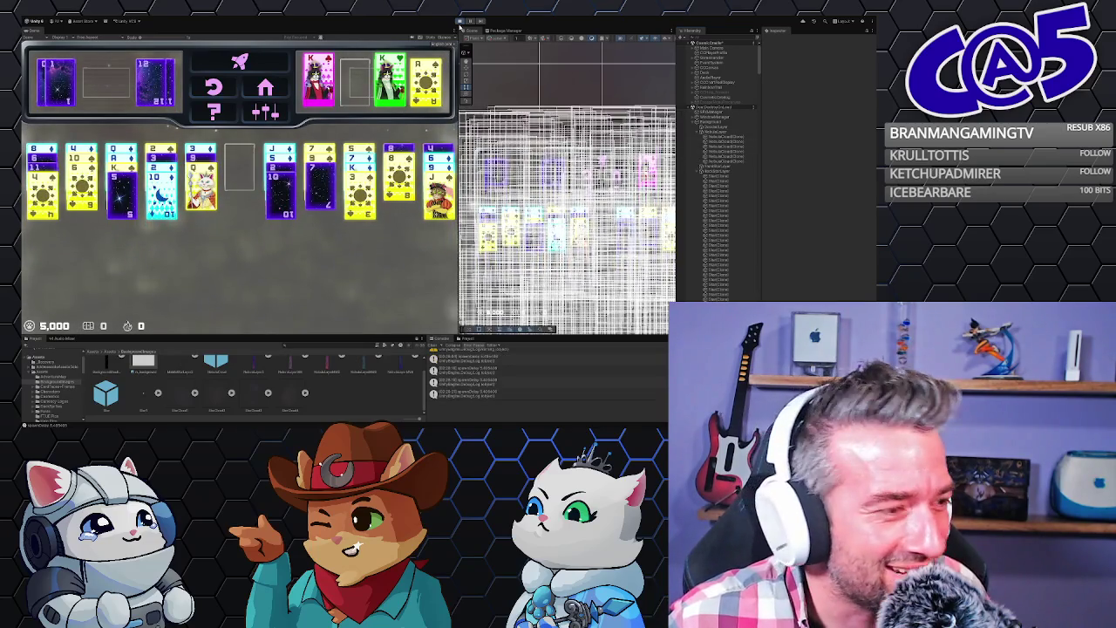
pyautogui.click(460, 21)
pyautogui.click(142, 396)
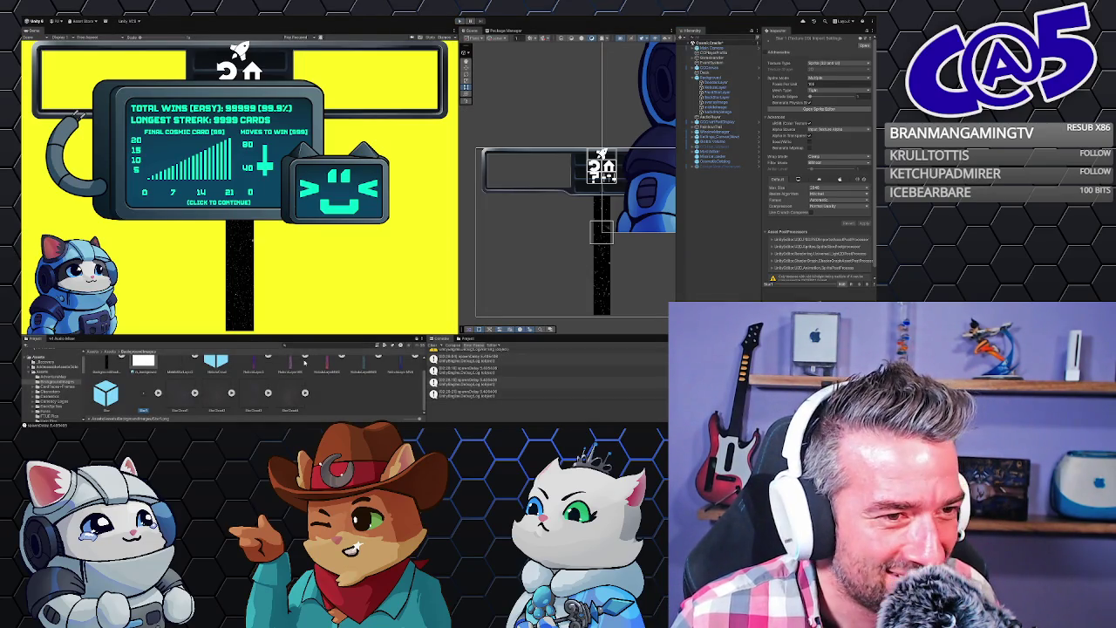
# Set the star texture's Sprite Mode to Single and shrink the Star prefab's Rect Transform scale.
pyautogui.doubleClick(271, 393)
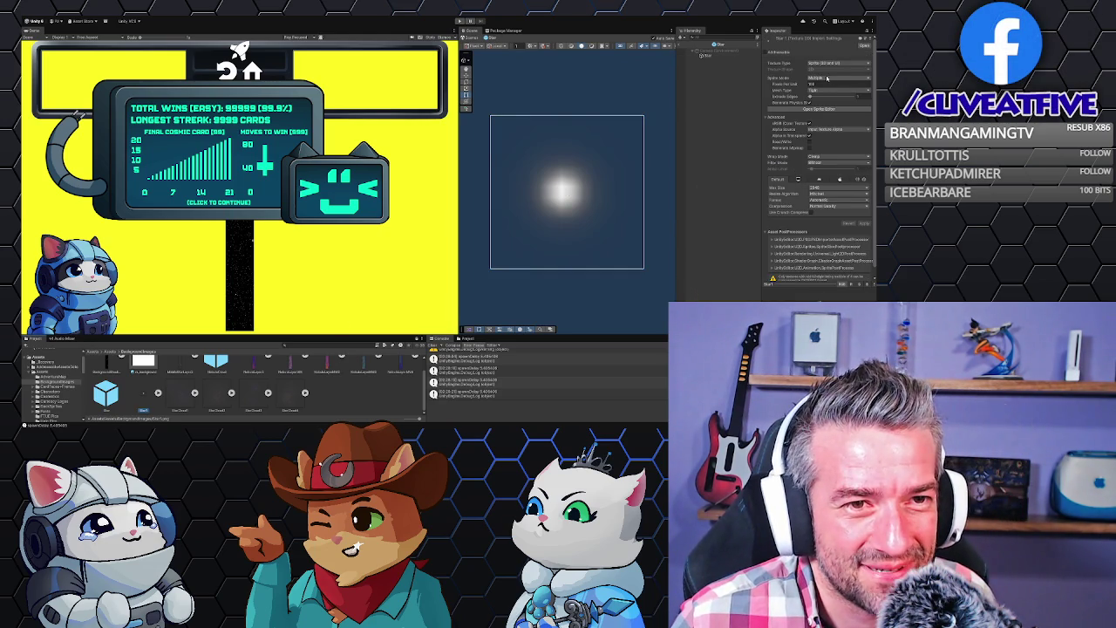
pyautogui.click(819, 85)
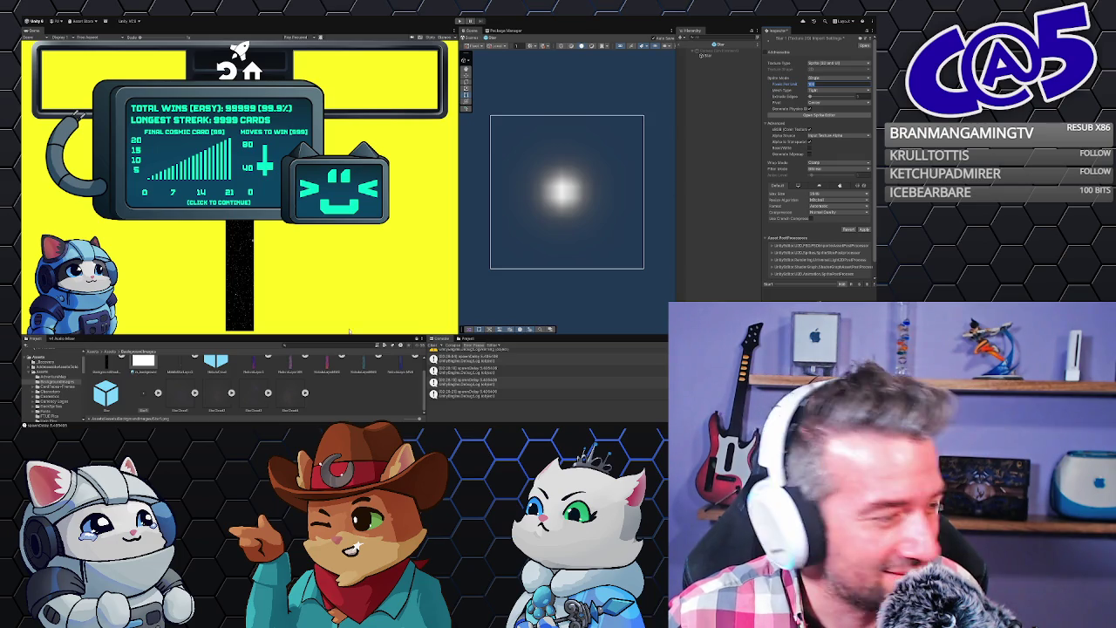
pyautogui.click(657, 184)
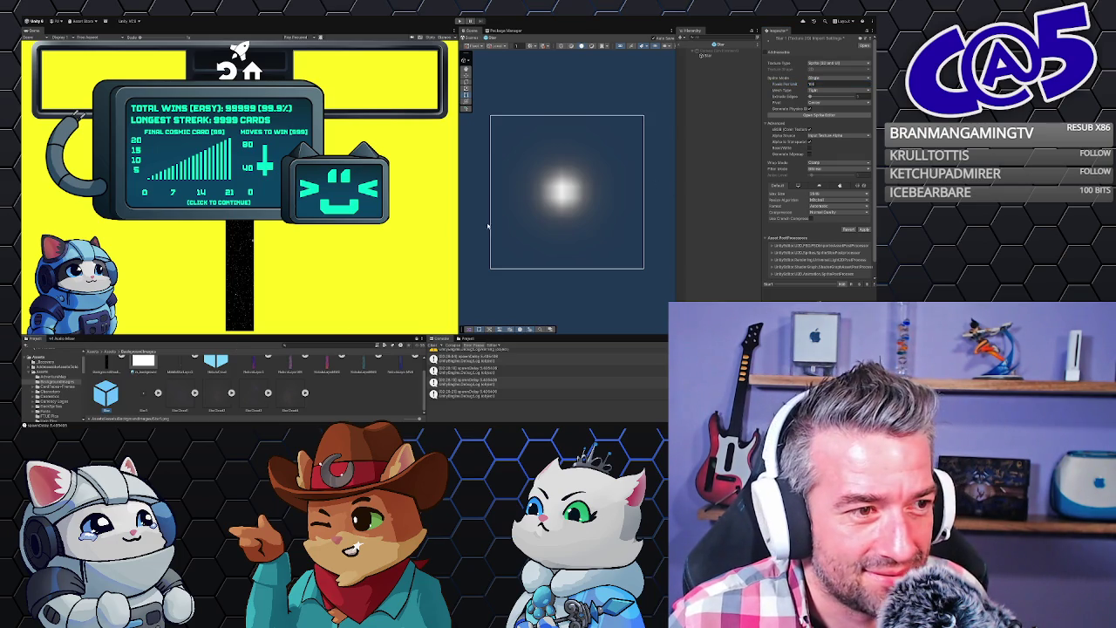
pyautogui.click(608, 181)
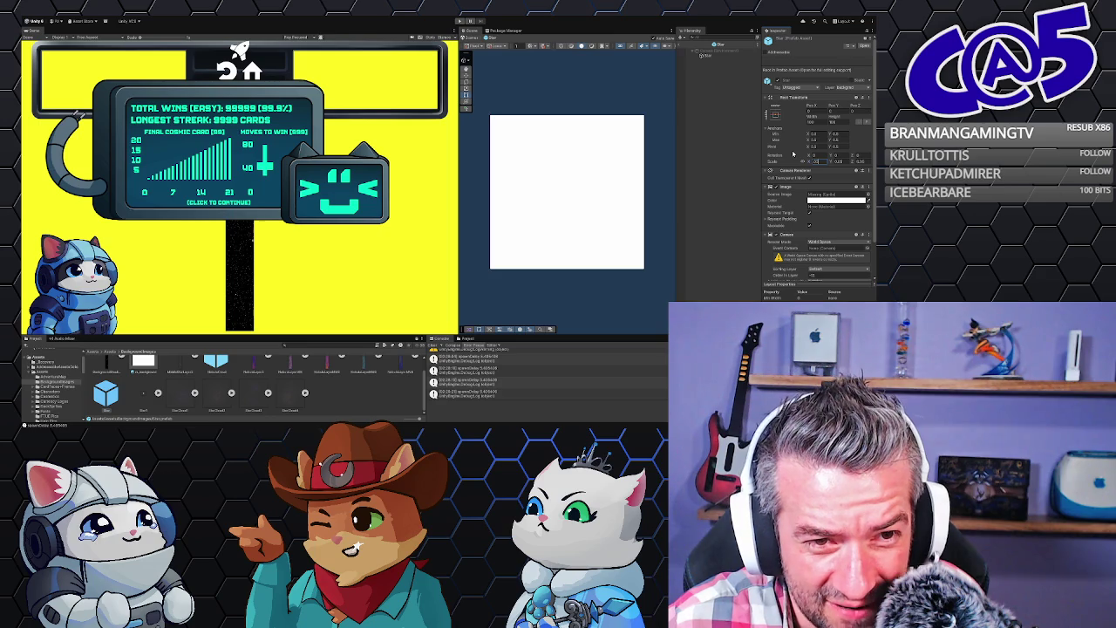
pyautogui.press('Tab')
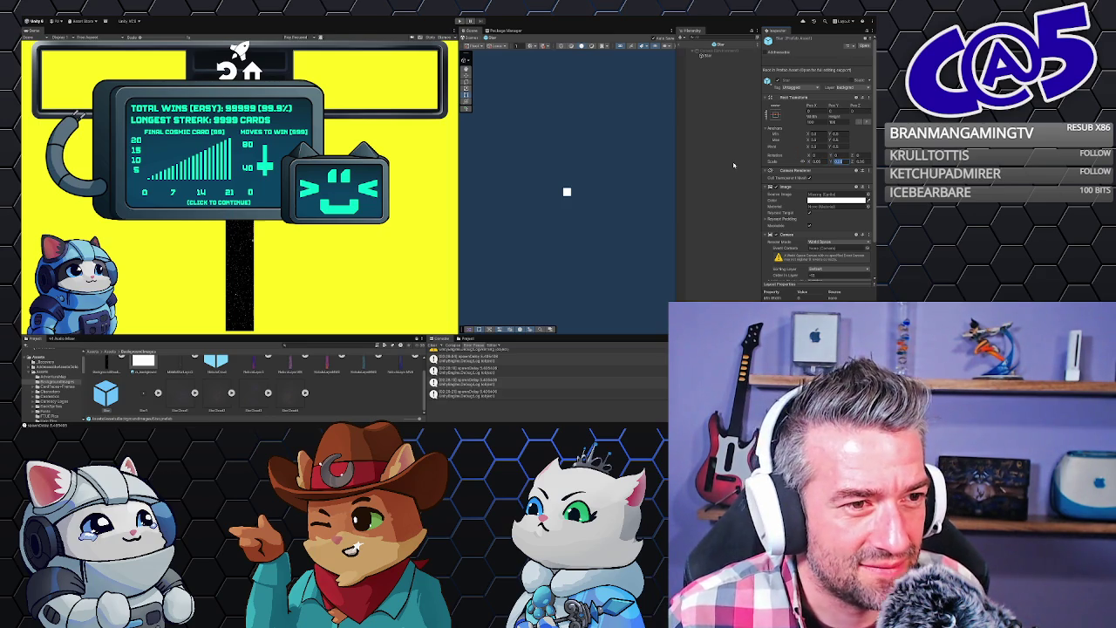
pyautogui.press('Tab')
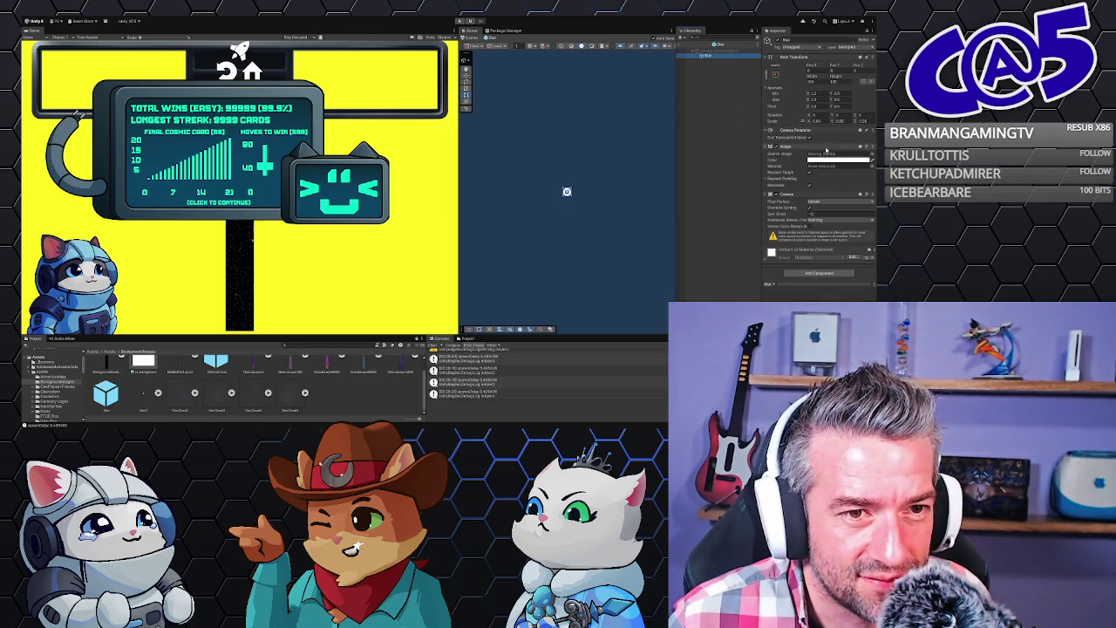